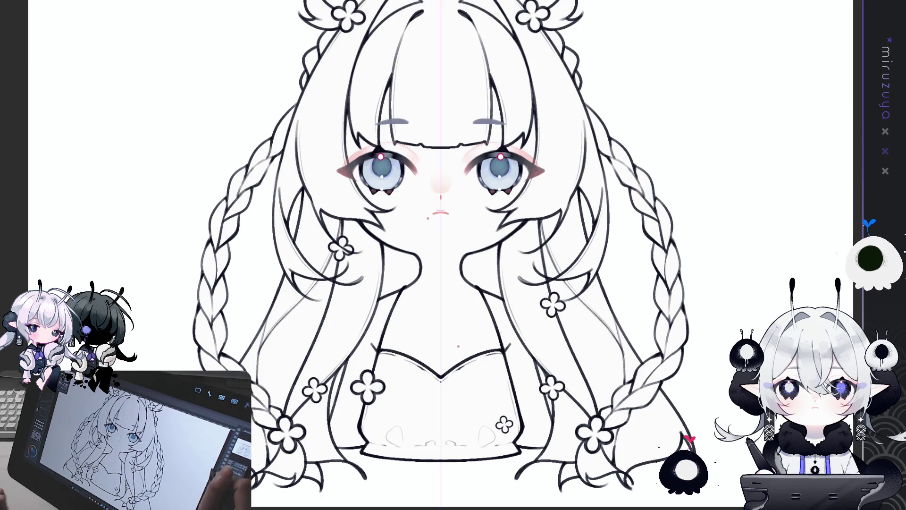
# - Undo the last stroke and zoom out so the whole character and page border show
pyautogui.hotkey('ctrl', 'z')
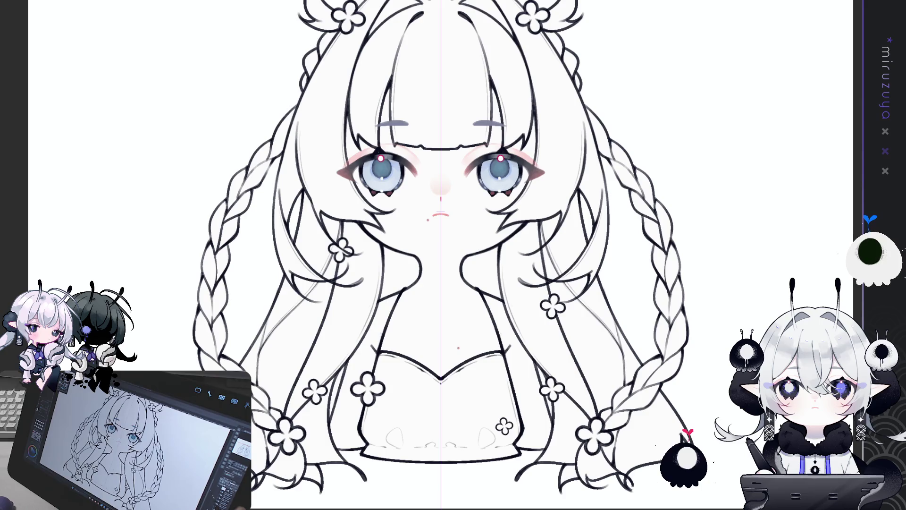
pyautogui.press('-')
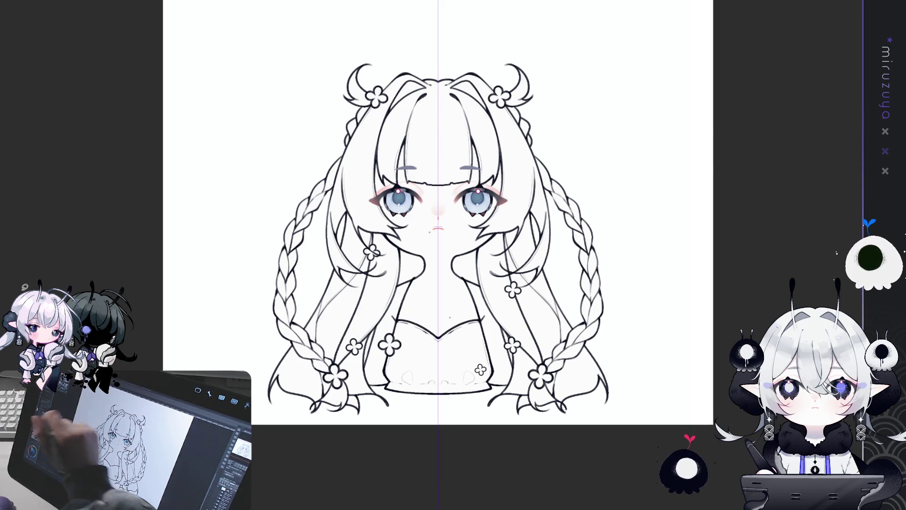
# - Fill the hair-bun clovers, the right shoulder clover and the small left-hair clover dark grey
pyautogui.moveTo(644, 189); pyautogui.dragTo(642, 192)
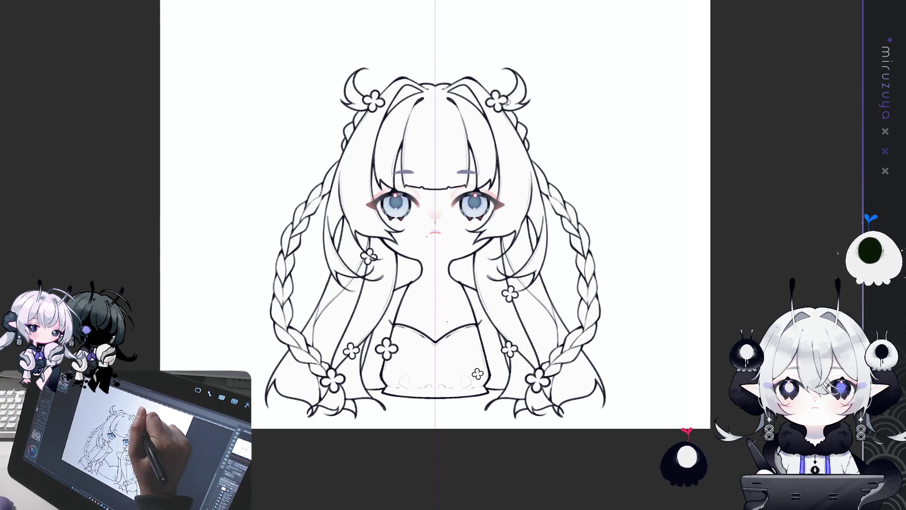
pyautogui.moveTo(509, 111); pyautogui.dragTo(488, 87)
pyautogui.click(489, 86)
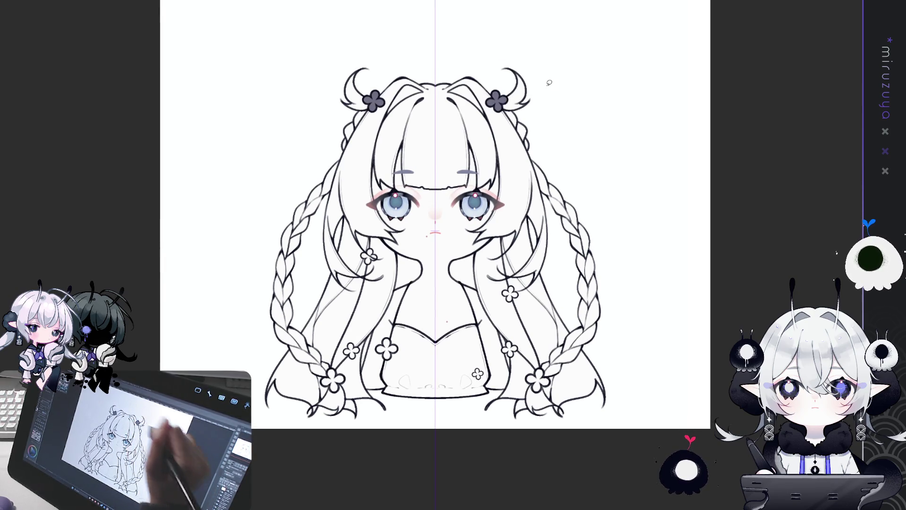
pyautogui.click(507, 300)
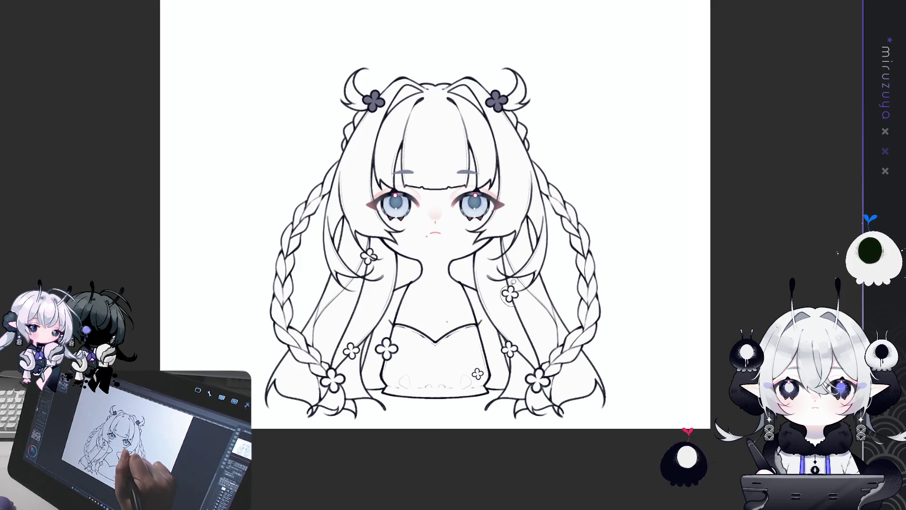
pyautogui.click(515, 289)
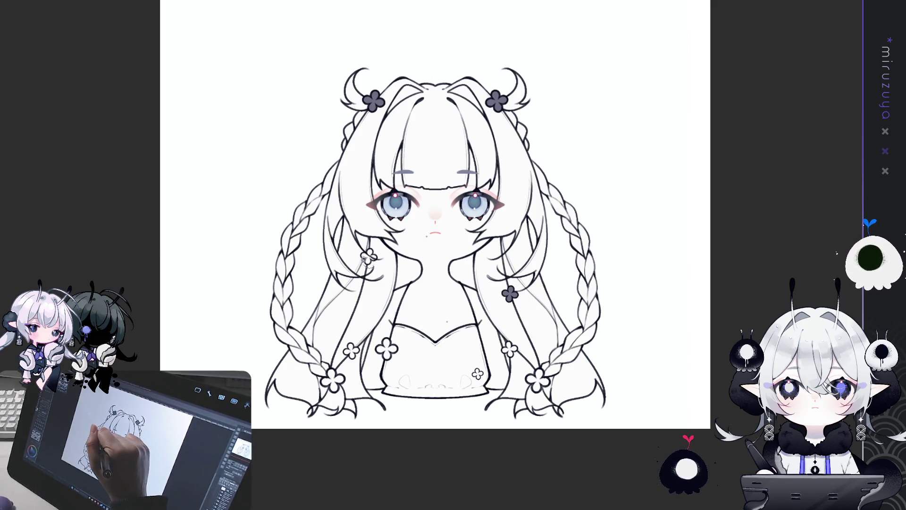
pyautogui.click(367, 255)
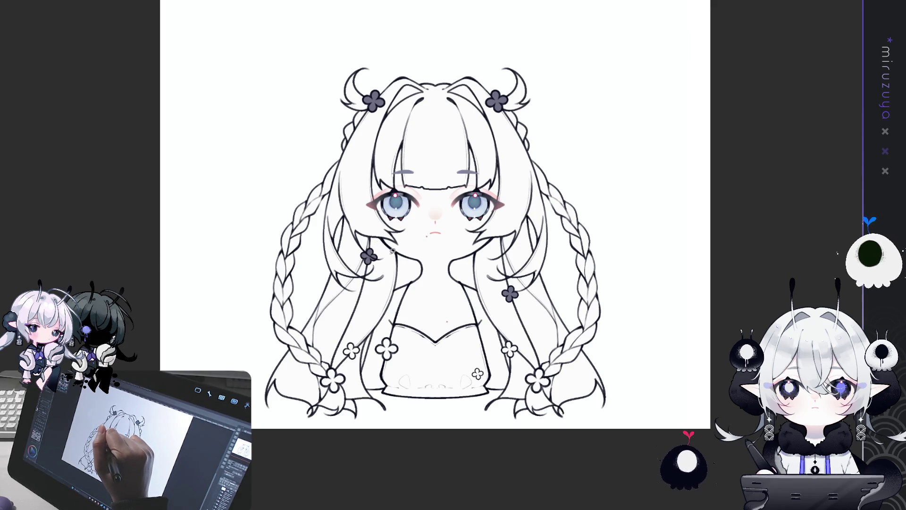
pyautogui.click(367, 261)
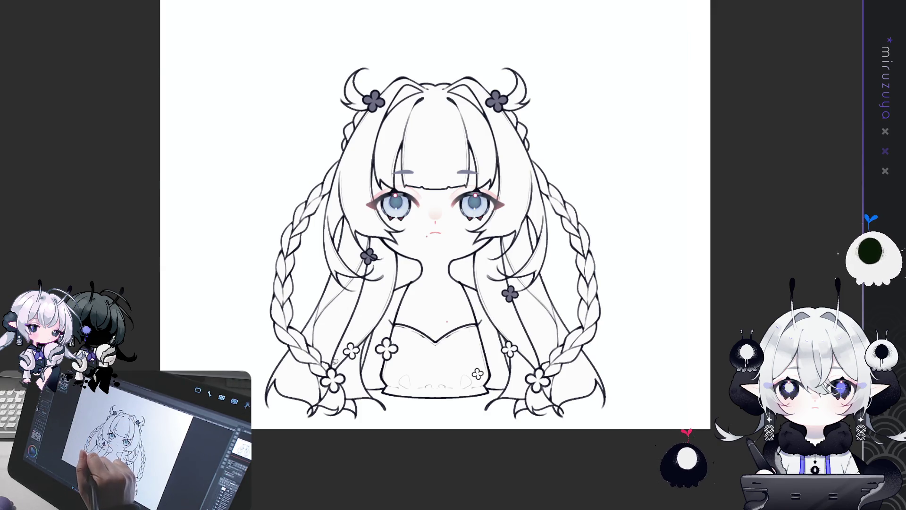
# - Fill the lower braid clovers and the chest and dress clovers dark grey
pyautogui.moveTo(330, 388)
pyautogui.mouseDown()
pyautogui.moveTo(339, 394)
pyautogui.moveTo(340, 372)
pyautogui.mouseUp()
pyautogui.moveTo(351, 336)
pyautogui.mouseDown()
pyautogui.moveTo(354, 361)
pyautogui.moveTo(397, 354)
pyautogui.mouseUp()
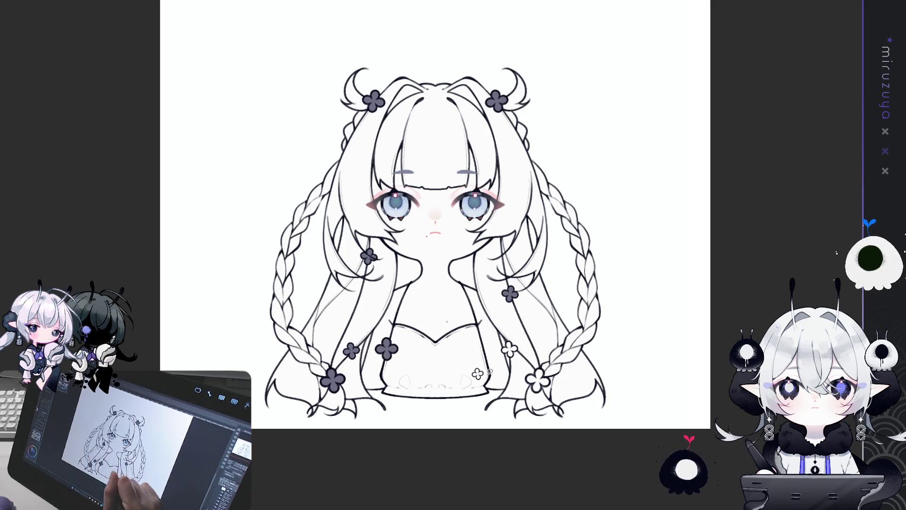
pyautogui.moveTo(474, 369); pyautogui.dragTo(488, 376)
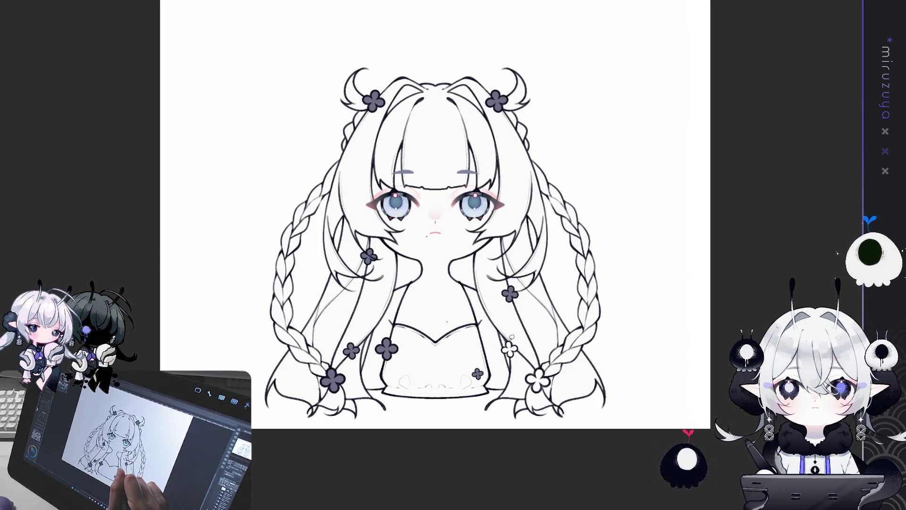
pyautogui.moveTo(503, 343); pyautogui.dragTo(515, 356)
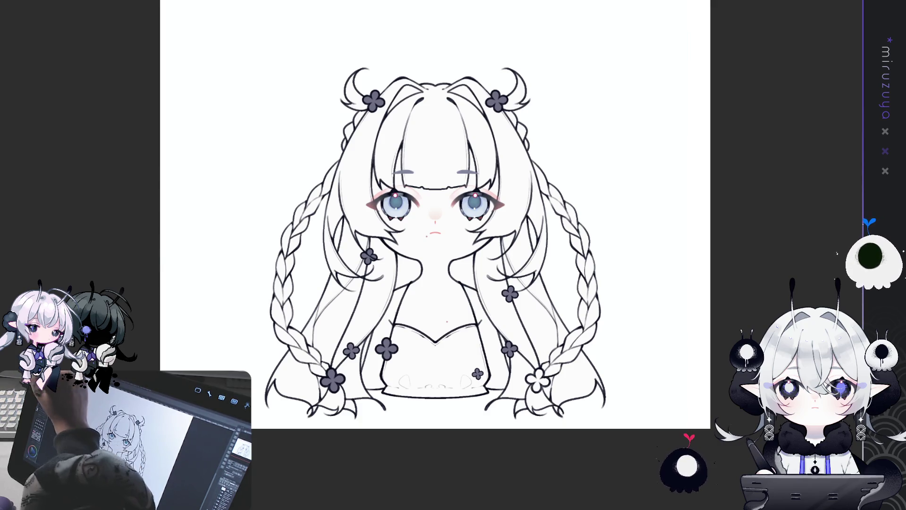
pyautogui.moveTo(546, 379)
pyautogui.mouseDown()
pyautogui.moveTo(551, 389)
pyautogui.moveTo(548, 365)
pyautogui.moveTo(532, 363)
pyautogui.moveTo(527, 390)
pyautogui.moveTo(563, 376)
pyautogui.mouseUp()
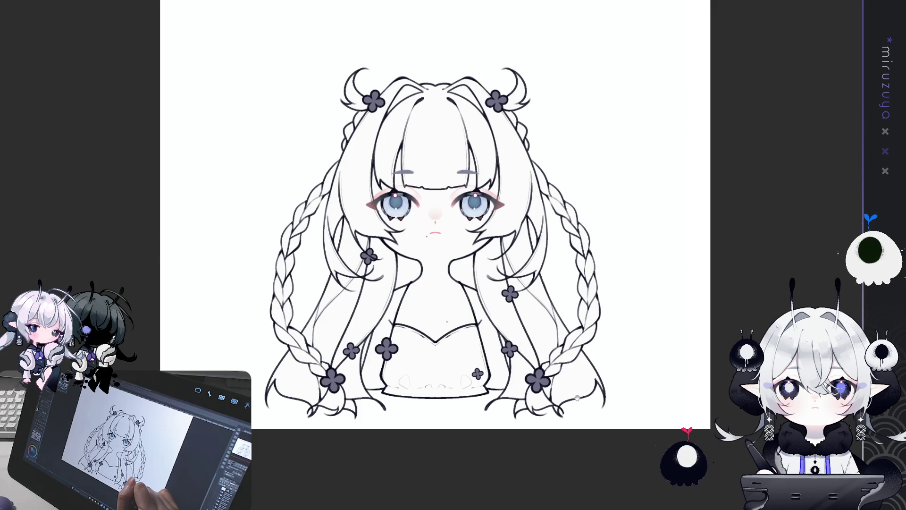
pyautogui.scroll(-1, 602, 354)
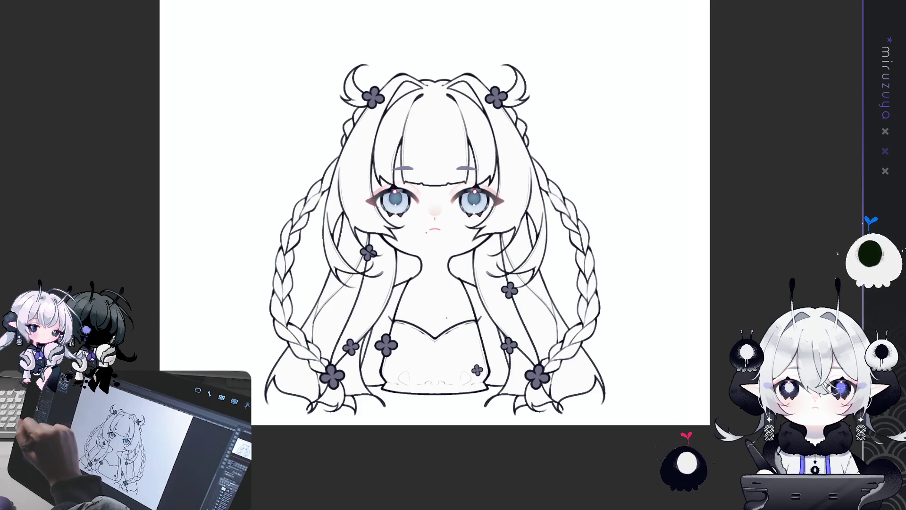
# - Recolour every clover light blue, sketch faint guide curves over the figure and outline the hair for a dark grey fill
pyautogui.hotkey('alt', 'BackSpace')
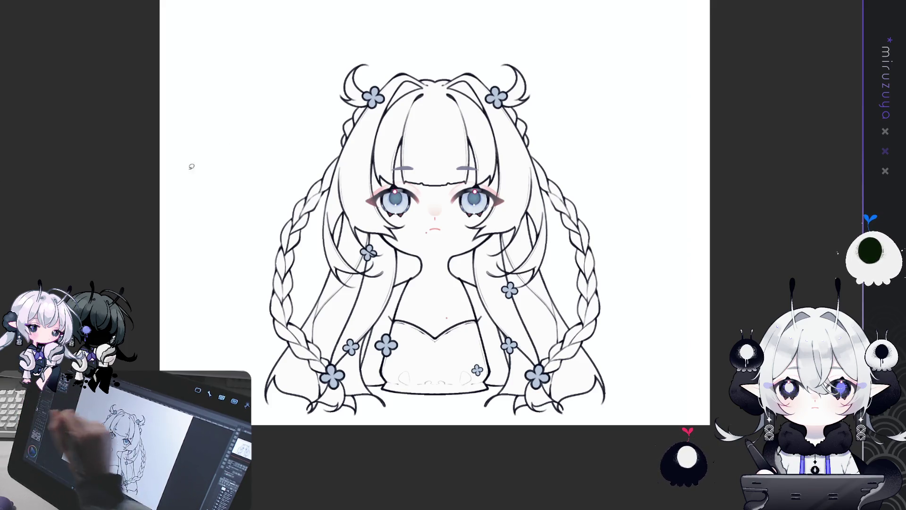
pyautogui.moveTo(636, 354)
pyautogui.mouseDown()
pyautogui.moveTo(605, 393)
pyautogui.moveTo(483, 412)
pyautogui.mouseUp()
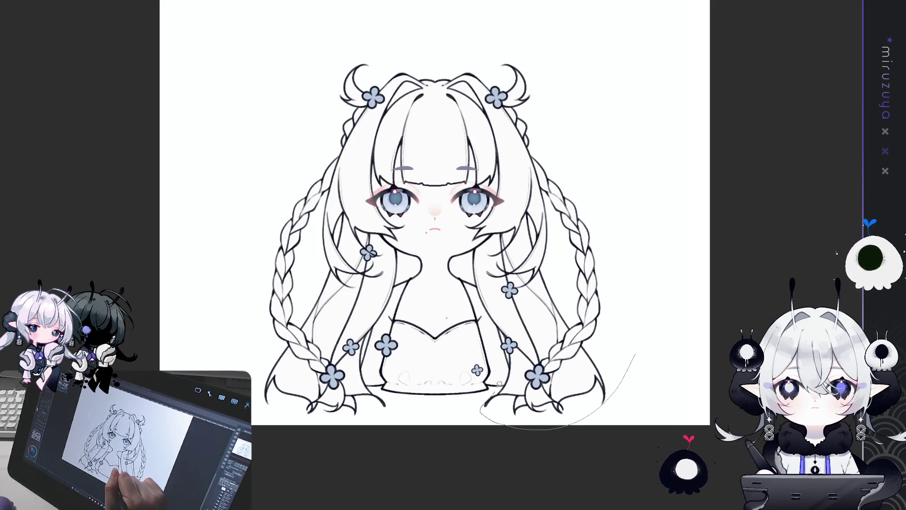
pyautogui.moveTo(461, 213); pyautogui.dragTo(437, 281)
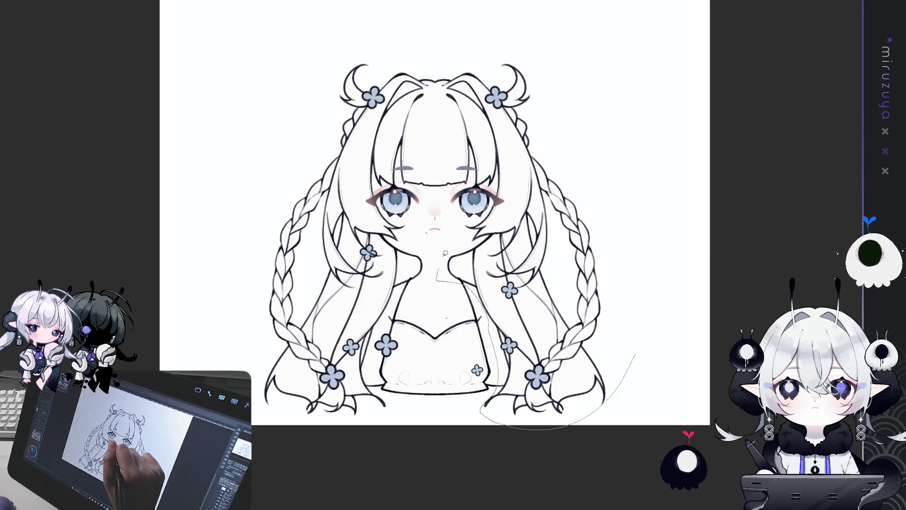
pyautogui.moveTo(461, 191)
pyautogui.mouseDown()
pyautogui.moveTo(428, 192)
pyautogui.moveTo(397, 226)
pyautogui.mouseUp()
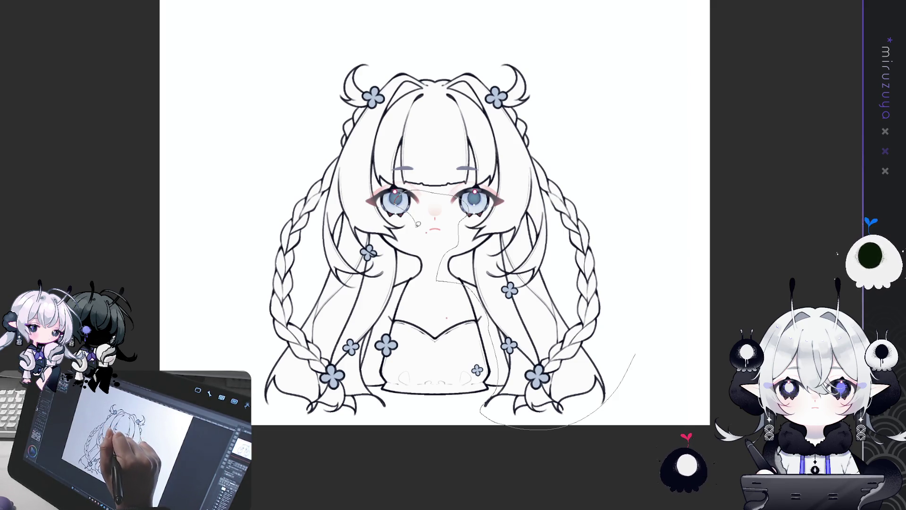
pyautogui.moveTo(432, 262)
pyautogui.mouseDown()
pyautogui.moveTo(382, 328)
pyautogui.moveTo(372, 384)
pyautogui.mouseUp()
pyautogui.moveTo(355, 426)
pyautogui.mouseDown()
pyautogui.moveTo(195, 298)
pyautogui.moveTo(673, 213)
pyautogui.moveTo(615, 405)
pyautogui.mouseUp()
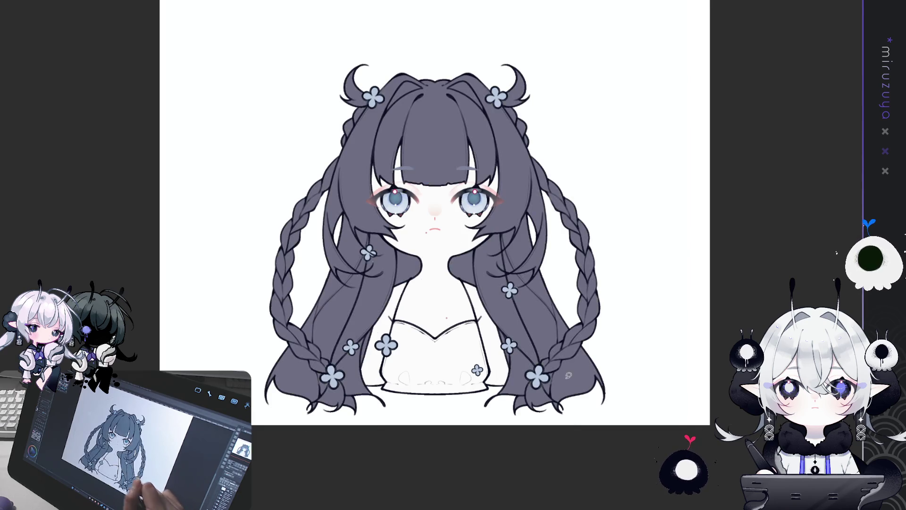
# - Fill the dress dark grey, then turn the hair and dress fill light grey
pyautogui.moveTo(491, 386)
pyautogui.mouseDown()
pyautogui.moveTo(421, 400)
pyautogui.moveTo(375, 386)
pyautogui.moveTo(411, 308)
pyautogui.moveTo(487, 320)
pyautogui.mouseUp()
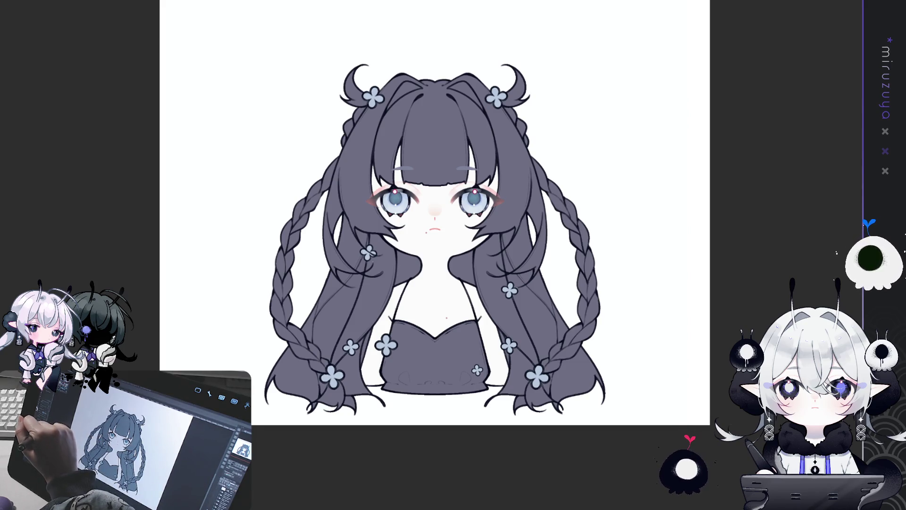
pyautogui.hotkey('ctrl', 'h')
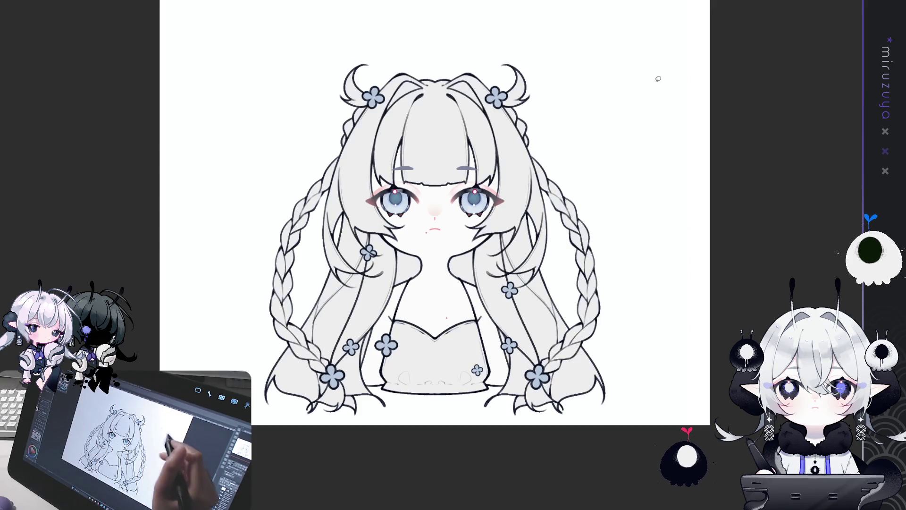
# - Sketch faint guide strokes around the dress bottom, undoing and redrawing the first attempt
pyautogui.moveTo(702, 185); pyautogui.dragTo(717, 183)
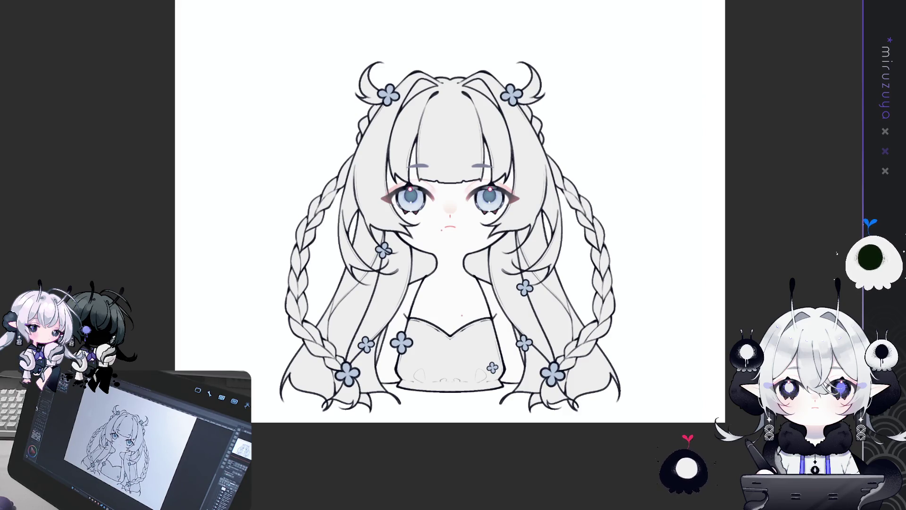
pyautogui.moveTo(497, 307)
pyautogui.mouseDown()
pyautogui.moveTo(512, 387)
pyautogui.moveTo(393, 383)
pyautogui.mouseUp()
pyautogui.hotkey('ctrl', 'z')
pyautogui.hotkey('ctrl', 'z')
pyautogui.hotkey('ctrl', 'z')
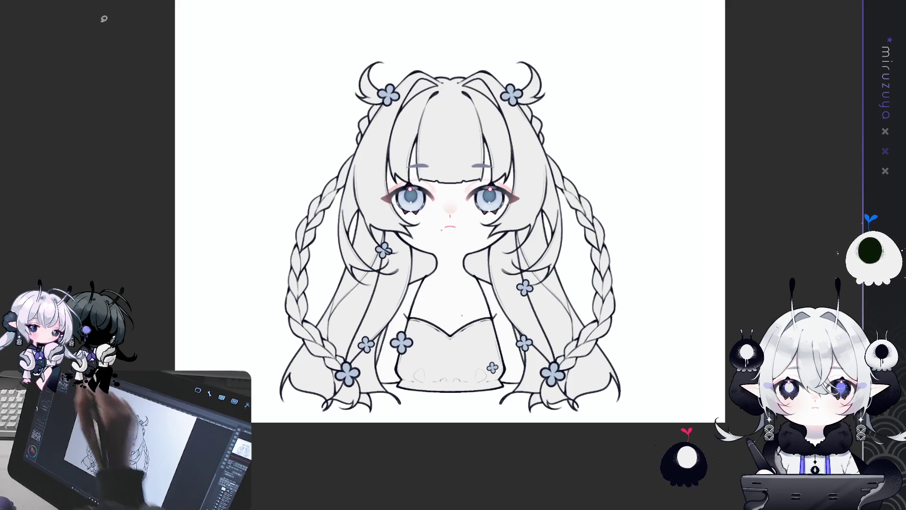
pyautogui.moveTo(521, 356); pyautogui.dragTo(500, 396)
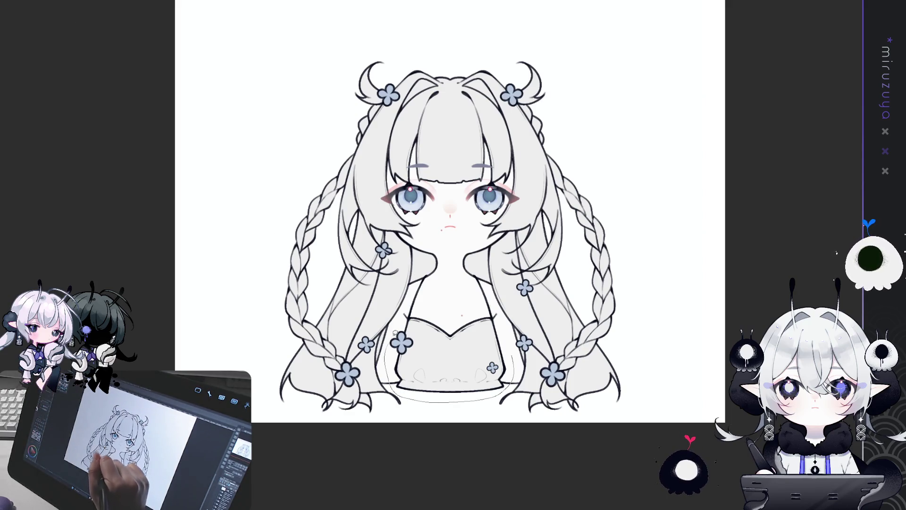
# - Lasso the dress area and fill it light blue
pyautogui.moveTo(394, 333); pyautogui.dragTo(505, 406)
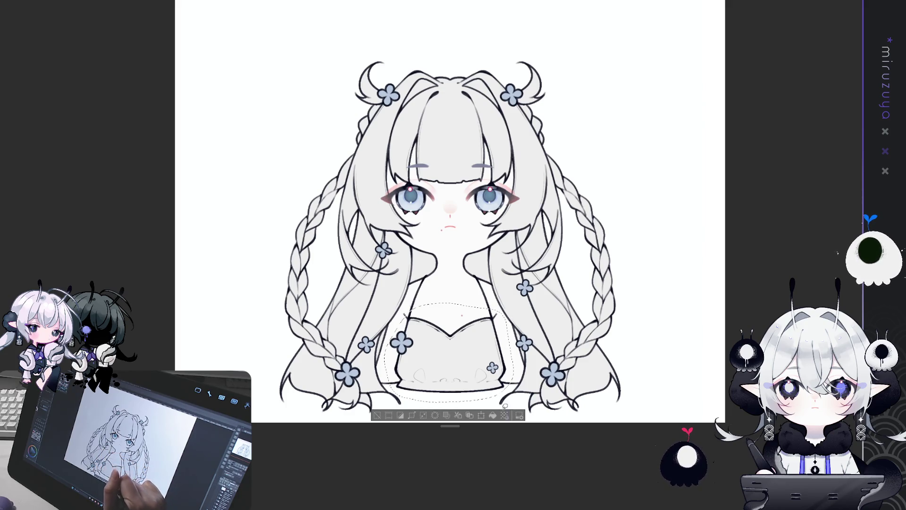
pyautogui.click(493, 416)
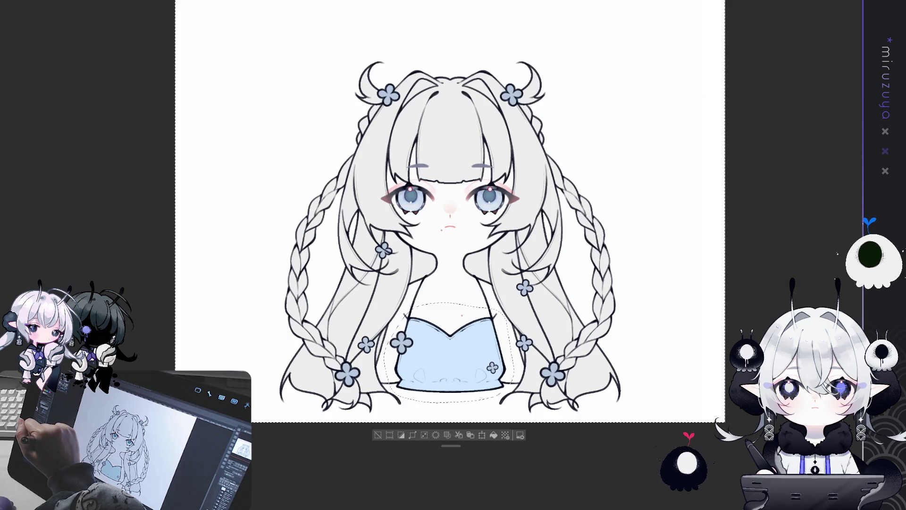
pyautogui.moveTo(447, 253); pyautogui.dragTo(436, 161)
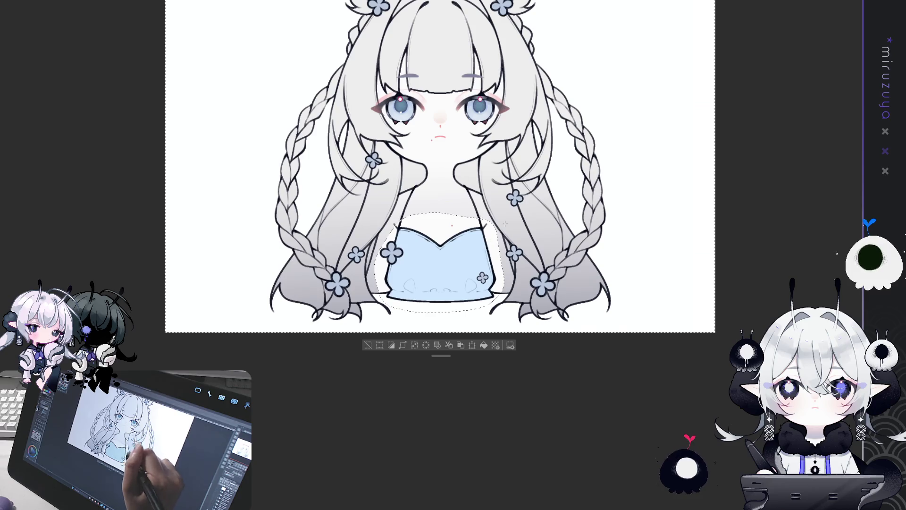
# - Shade the lower hair with a vertical grey gradient, undoing and redrawing it until it darkens toward the ends
pyautogui.moveTo(508, 265); pyautogui.dragTo(507, 210)
pyautogui.moveTo(440, 125); pyautogui.dragTo(452, 443)
pyautogui.moveTo(496, 35); pyautogui.dragTo(470, 231)
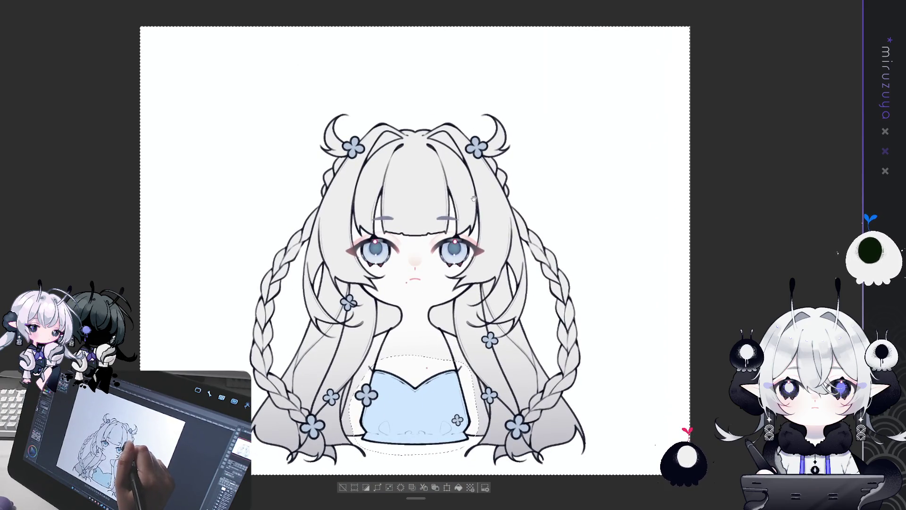
pyautogui.hotkey('ctrl', 'z')
pyautogui.scroll(3, 429, 88)
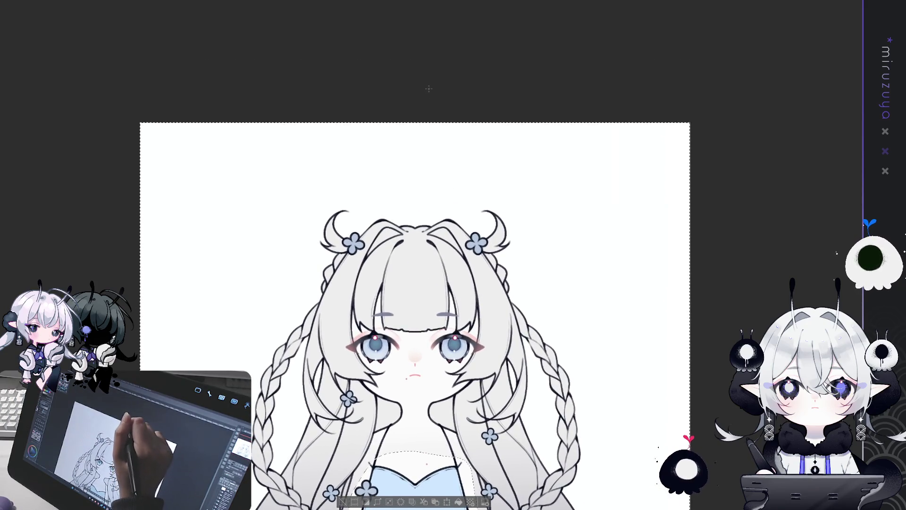
pyautogui.moveTo(420, 51); pyautogui.dragTo(421, 301)
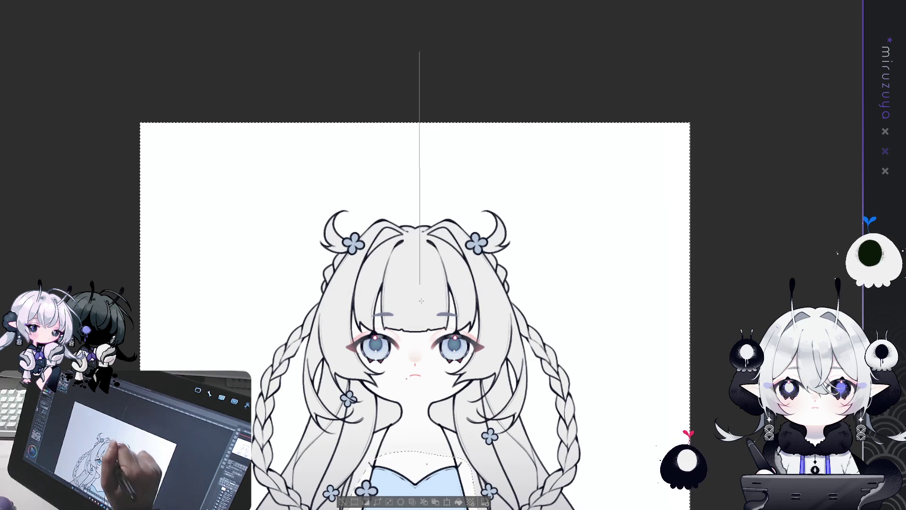
pyautogui.scroll(-7, 422, 301)
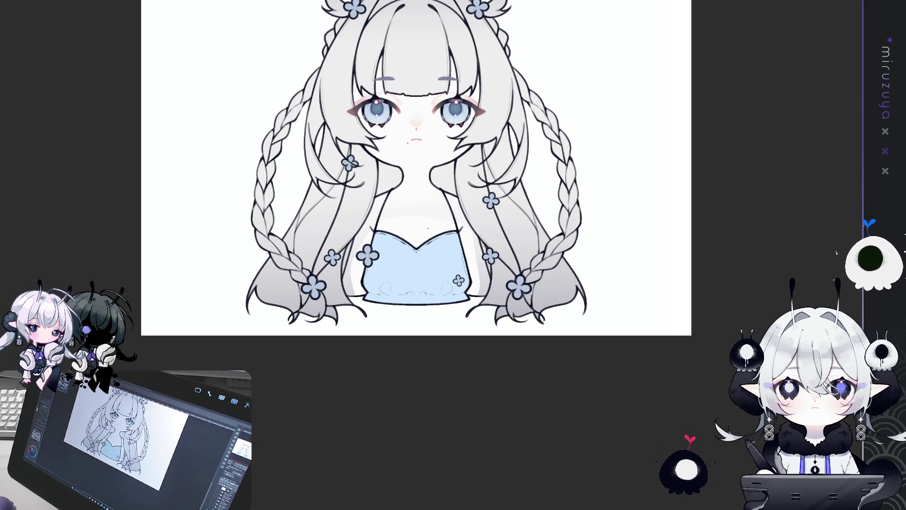
pyautogui.click(774, 259)
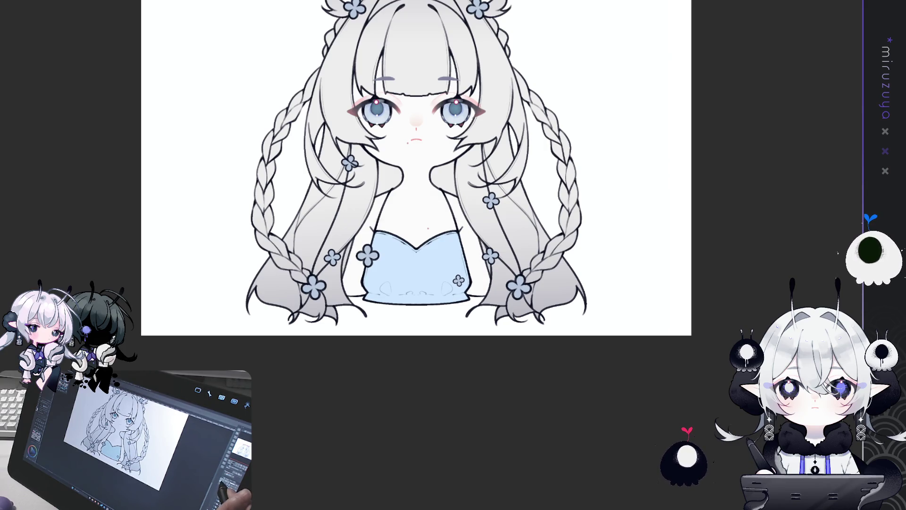
# - Move the view so the artwork sits lower on screen
pyautogui.moveTo(774, 259); pyautogui.dragTo(794, 334)
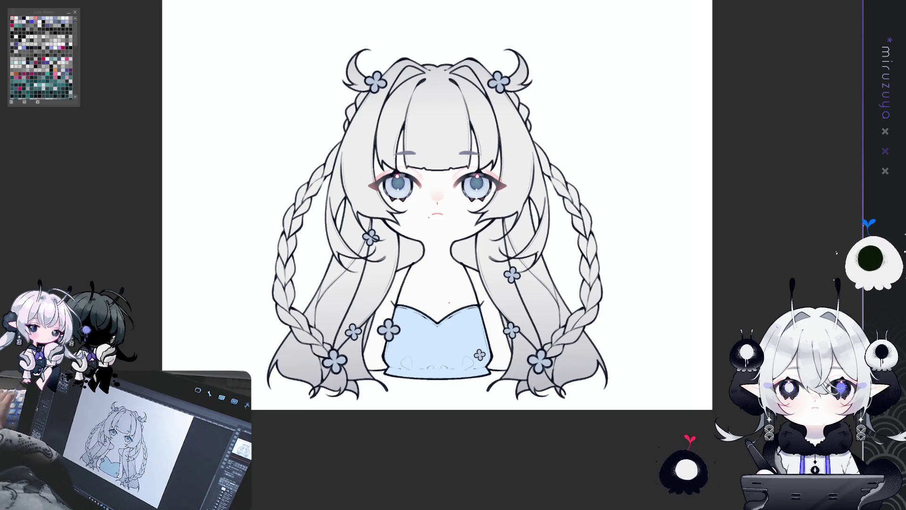
# - Hide the colour history palette and nudge the view to frame the clover clips
pyautogui.press('Tab')
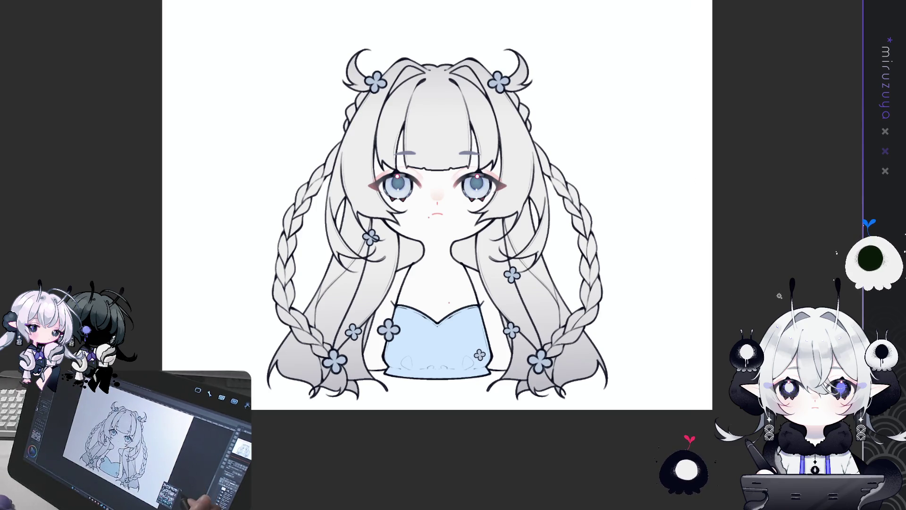
pyautogui.moveTo(746, 183); pyautogui.dragTo(769, 158)
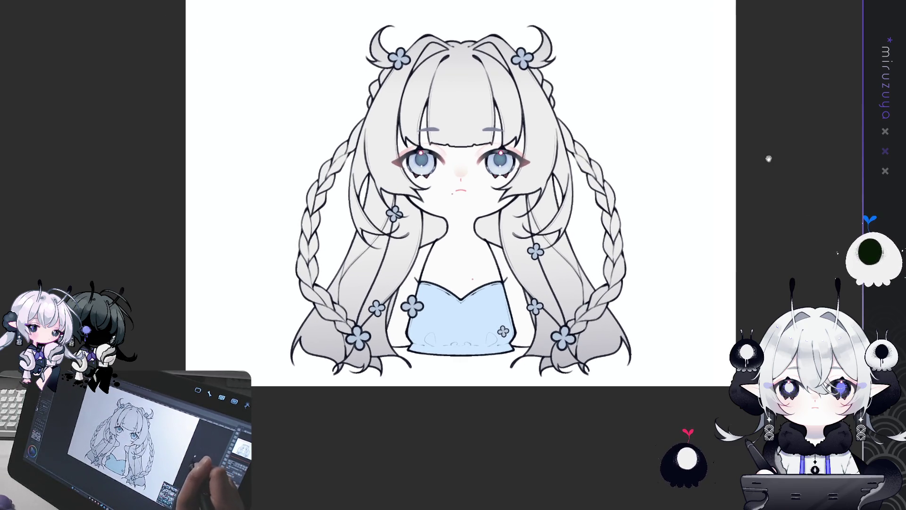
pyautogui.moveTo(780, 197)
pyautogui.mouseDown()
pyautogui.moveTo(769, 215)
pyautogui.moveTo(763, 209)
pyautogui.mouseUp()
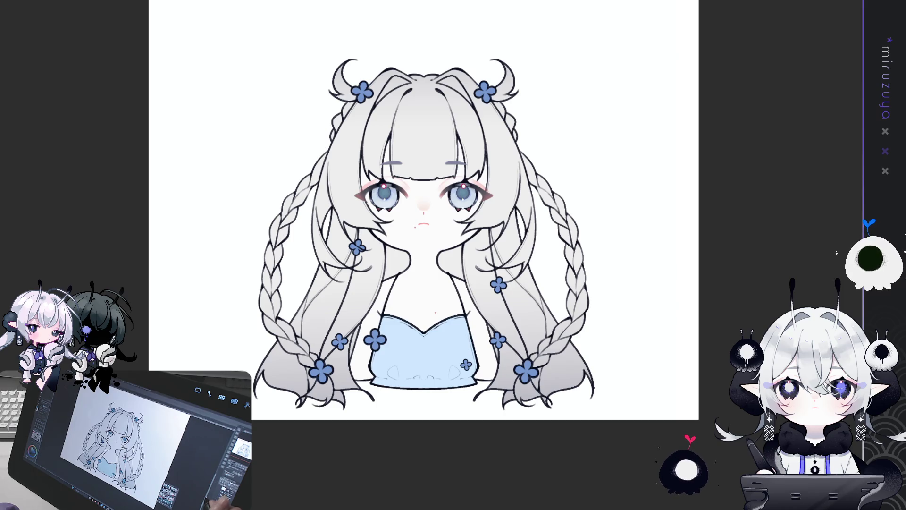
pyautogui.scroll(2, 463, 187)
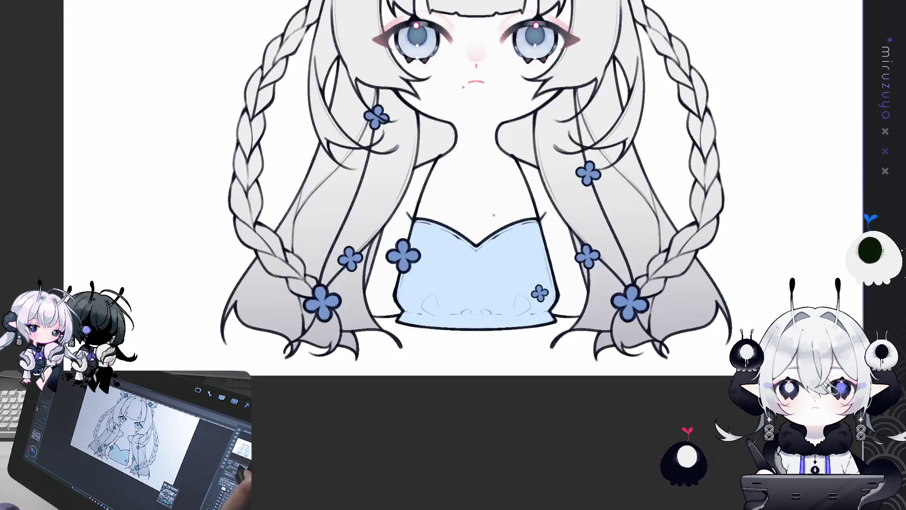
# - Add a vertical symmetry guide, zoom to the chest, then hide the drawing to show the blank canvas
pyautogui.moveTo(477, 107); pyautogui.dragTo(477, 319)
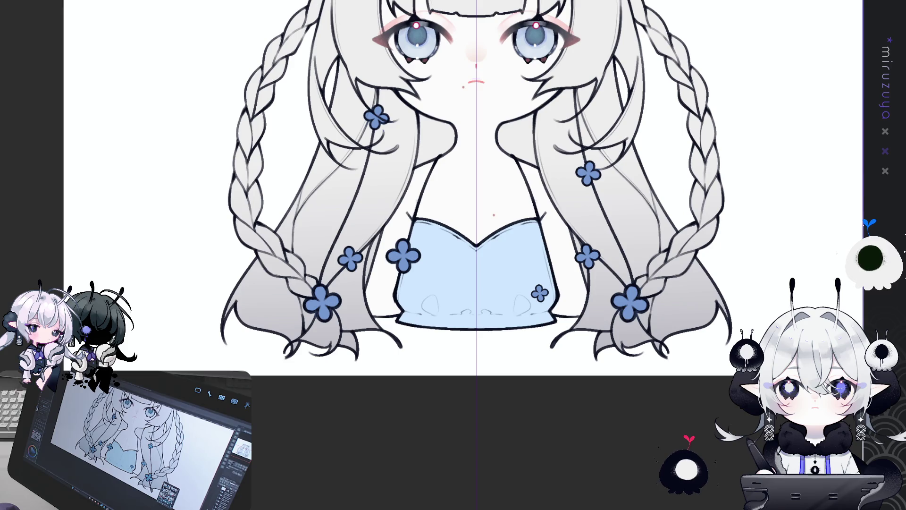
pyautogui.scroll(2, 494, 213)
pyautogui.moveTo(600, 177); pyautogui.dragTo(494, 122)
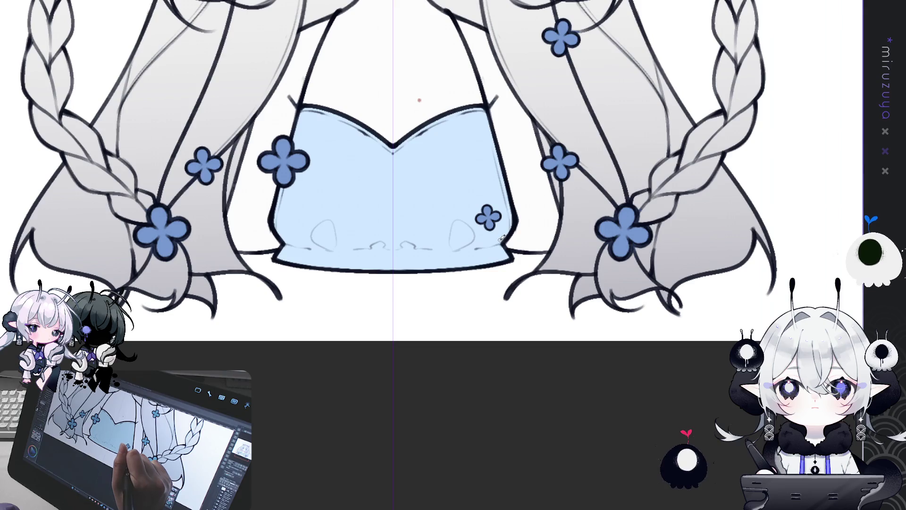
pyautogui.moveTo(502, 238); pyautogui.dragTo(499, 251)
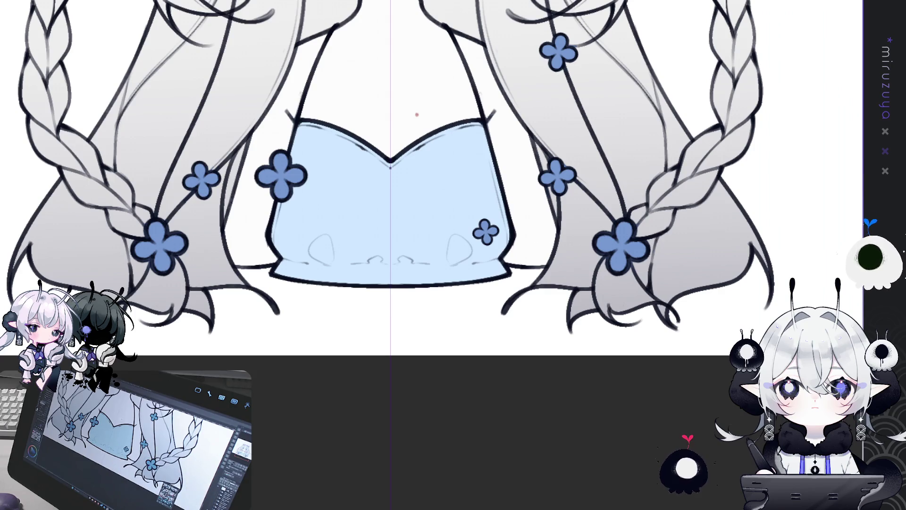
pyautogui.press('Delete')
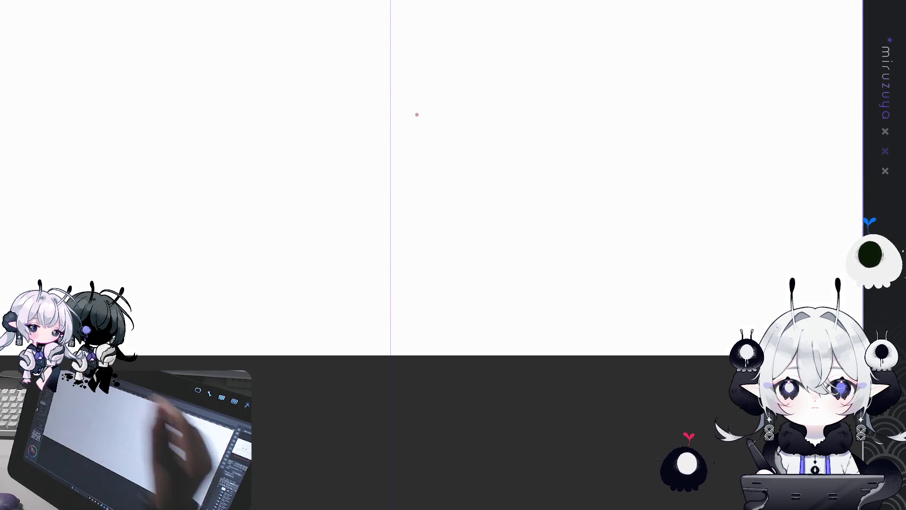
# - Restore the hidden drawing and sketch outer bow loops beside both corner knots, undoing failed strokes
pyautogui.hotkey('ctrl', 'z')
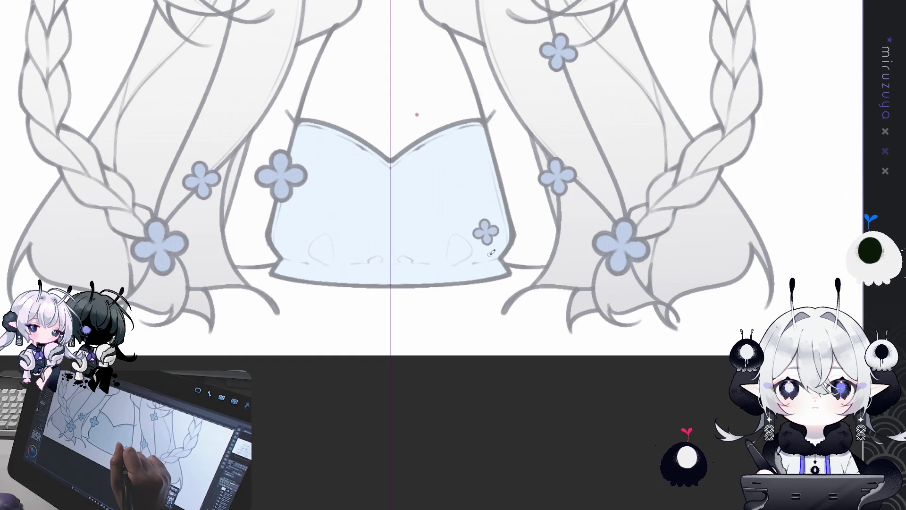
pyautogui.moveTo(497, 251); pyautogui.dragTo(503, 262)
pyautogui.hotkey('ctrl', 'z')
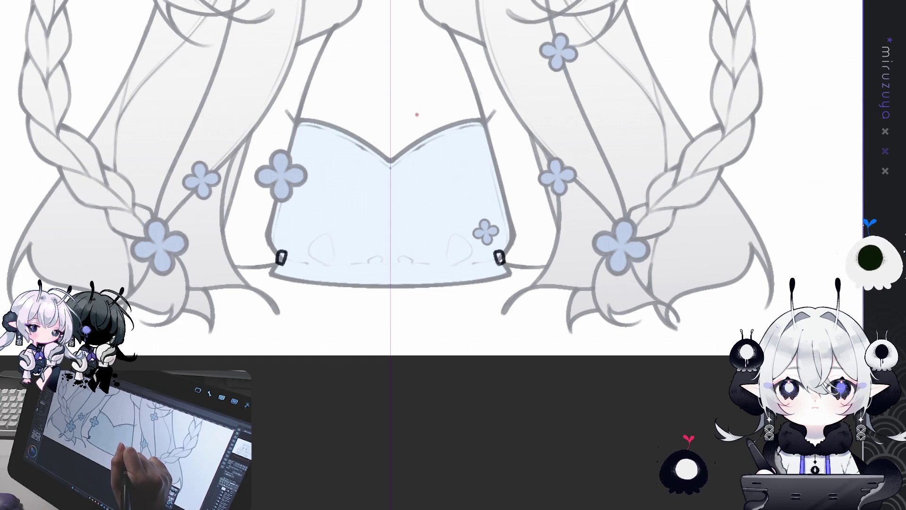
pyautogui.moveTo(496, 252)
pyautogui.mouseDown()
pyautogui.moveTo(480, 265)
pyautogui.moveTo(484, 286)
pyautogui.moveTo(502, 264)
pyautogui.moveTo(482, 283)
pyautogui.moveTo(501, 270)
pyautogui.moveTo(483, 270)
pyautogui.moveTo(495, 280)
pyautogui.mouseUp()
pyautogui.hotkey('ctrl', 'z')
pyautogui.hotkey('ctrl', 'z')
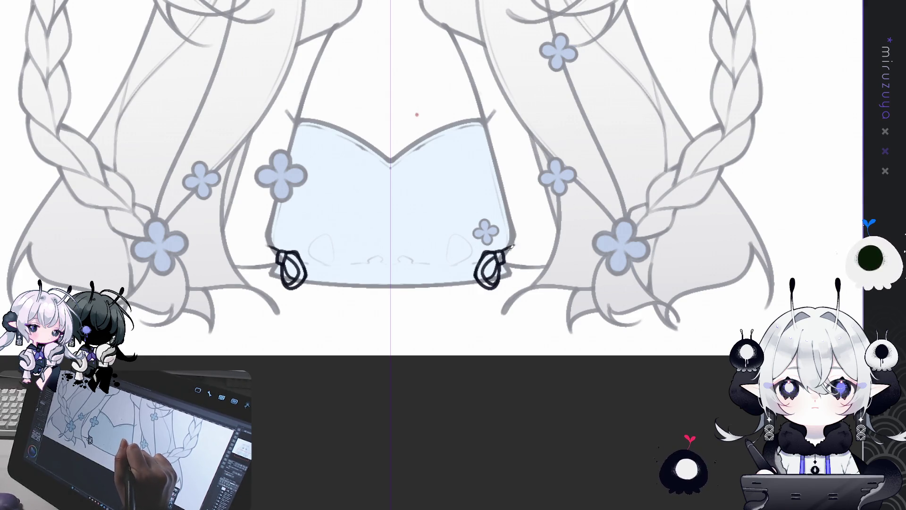
pyautogui.moveTo(505, 246)
pyautogui.mouseDown()
pyautogui.moveTo(527, 252)
pyautogui.moveTo(517, 278)
pyautogui.mouseUp()
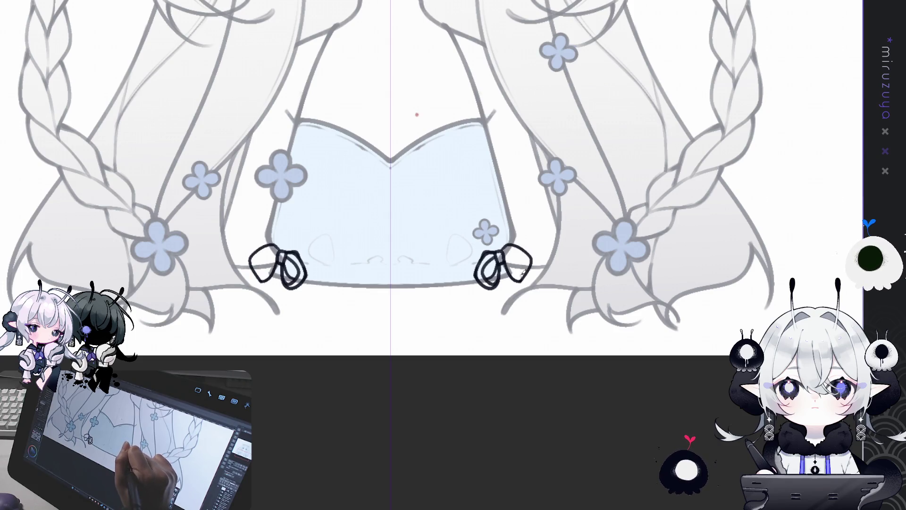
# - Refine the bow loop edges and draw ribbon tails hanging below both bows
pyautogui.moveTo(513, 277); pyautogui.dragTo(522, 284)
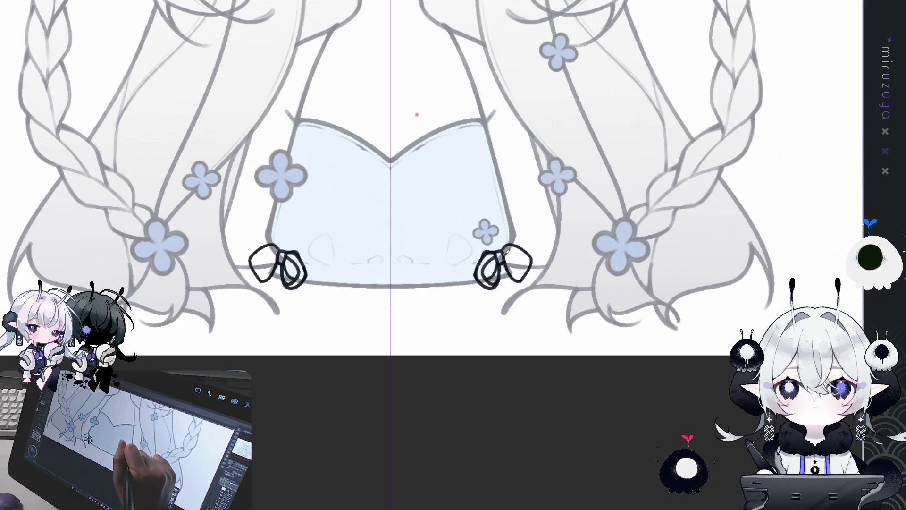
pyautogui.moveTo(523, 258); pyautogui.dragTo(527, 276)
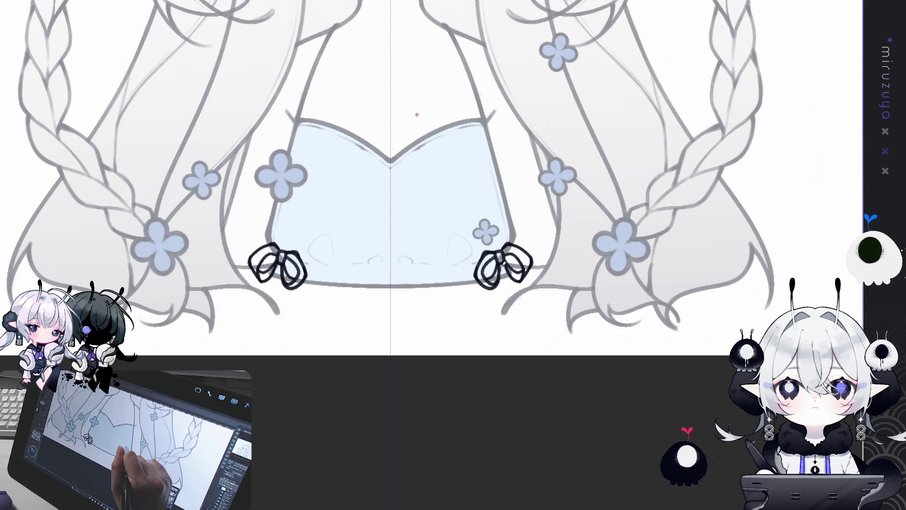
pyautogui.moveTo(504, 278)
pyautogui.mouseDown()
pyautogui.moveTo(499, 304)
pyautogui.moveTo(484, 310)
pyautogui.moveTo(491, 316)
pyautogui.mouseUp()
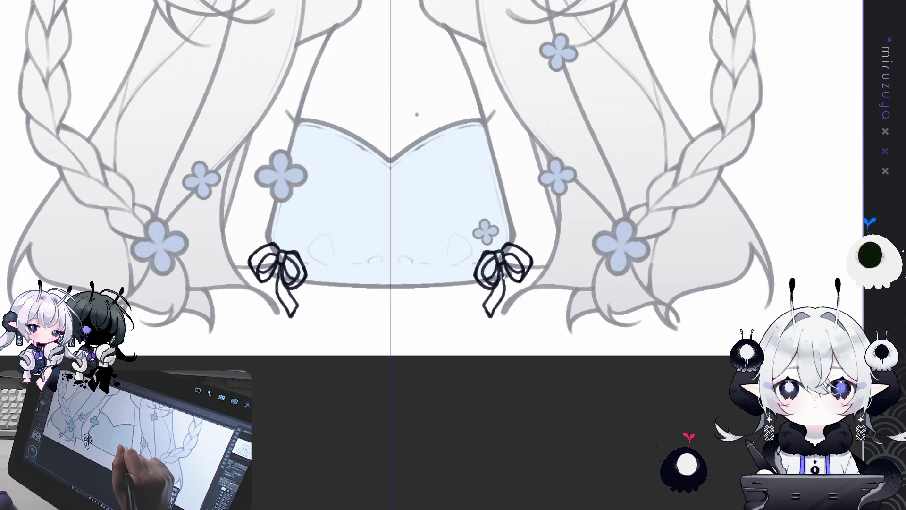
# - Clean up the right bow's ribbon tail tips and restore the line art layer to full opacity
pyautogui.moveTo(486, 307); pyautogui.dragTo(487, 317)
pyautogui.moveTo(505, 280); pyautogui.dragTo(496, 312)
pyautogui.moveTo(506, 278); pyautogui.dragTo(525, 312)
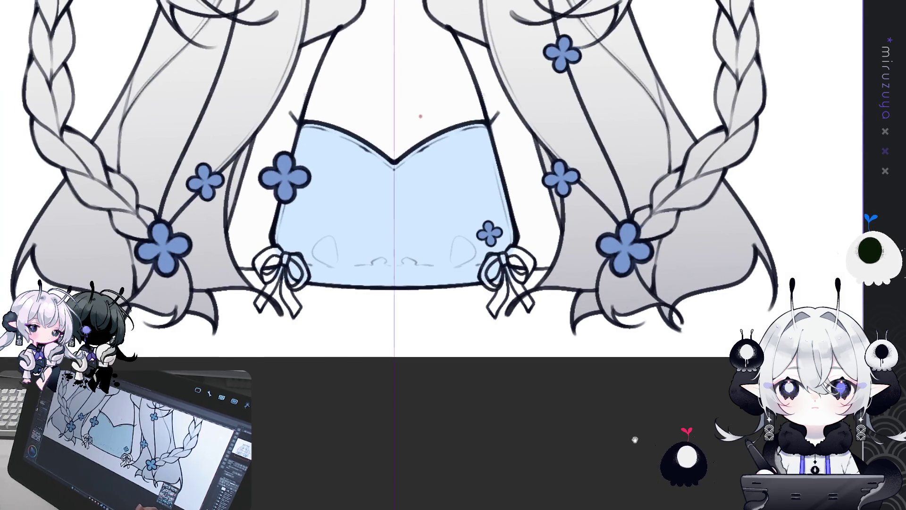
pyautogui.moveTo(417, 113); pyautogui.dragTo(452, 119)
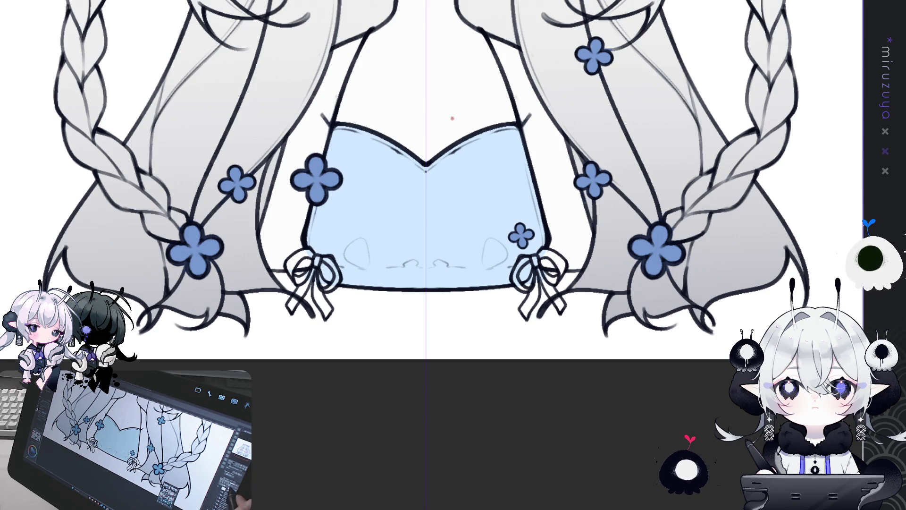
pyautogui.moveTo(569, 313); pyautogui.dragTo(534, 268)
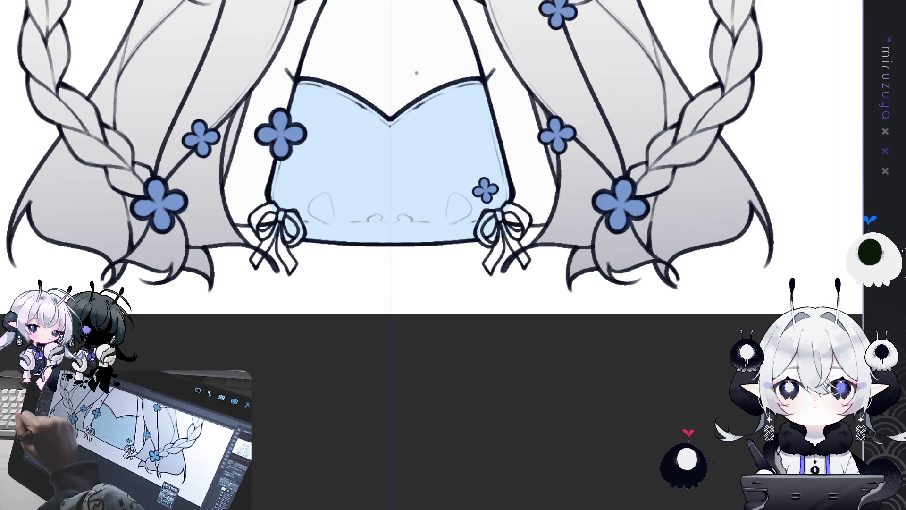
pyautogui.moveTo(290, 208); pyautogui.dragTo(312, 280)
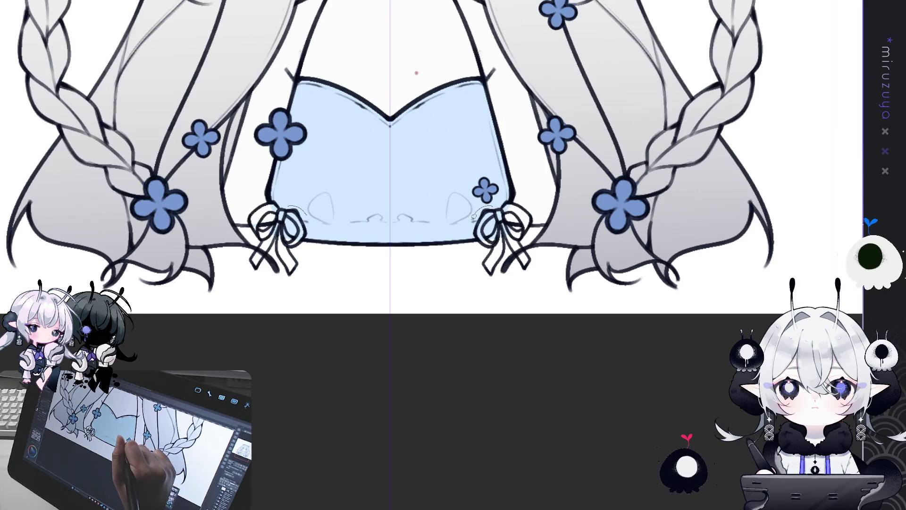
pyautogui.moveTo(500, 210); pyautogui.dragTo(502, 278)
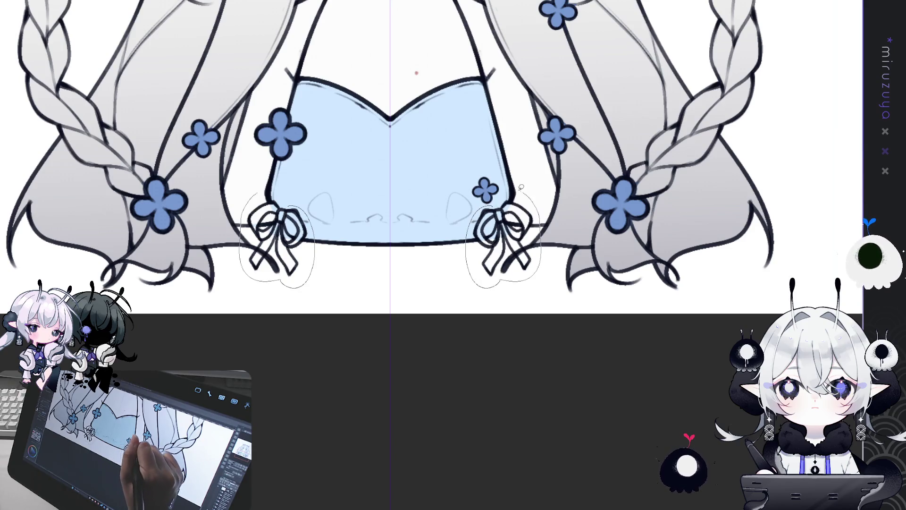
pyautogui.moveTo(524, 213); pyautogui.dragTo(528, 177)
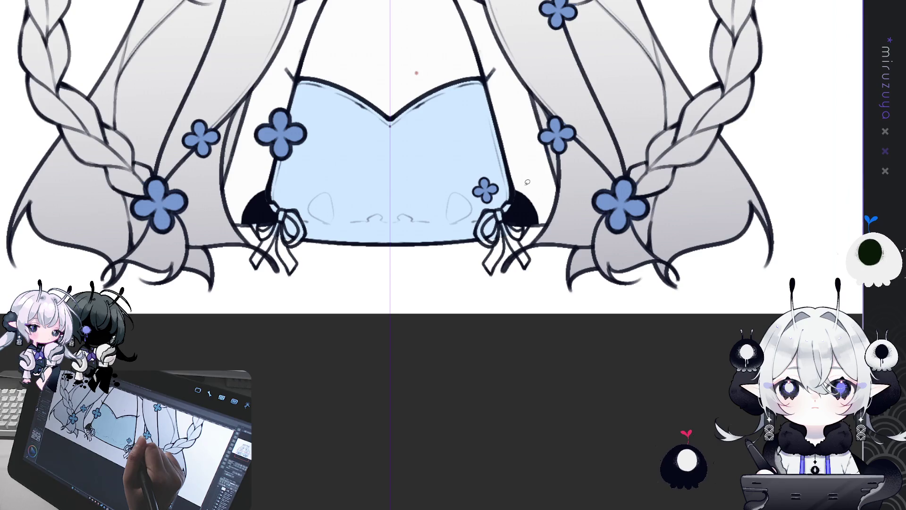
pyautogui.hotkey('ctrl', 'z')
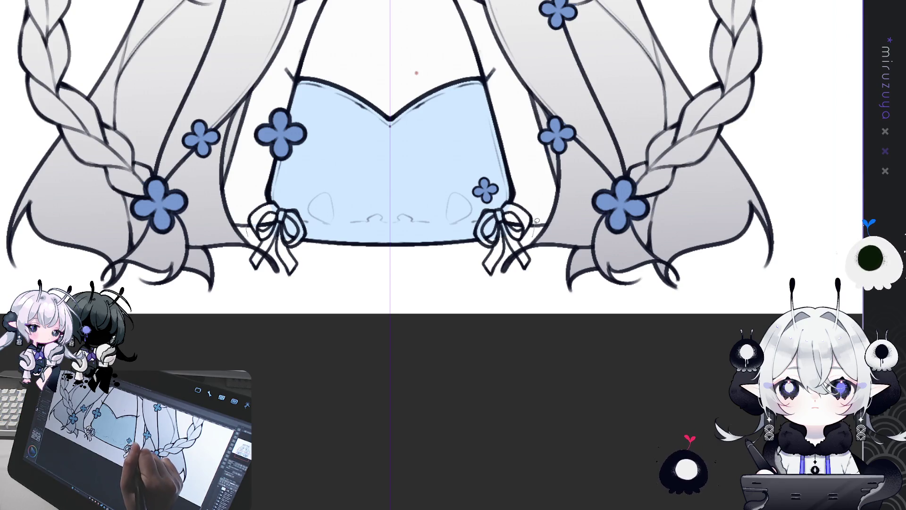
pyautogui.moveTo(536, 221); pyautogui.dragTo(527, 213)
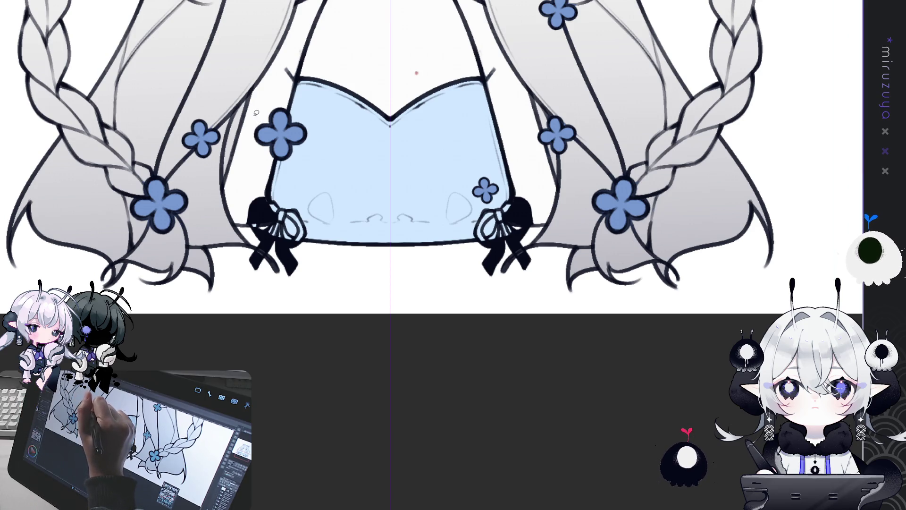
pyautogui.hotkey('ctrl', 'z')
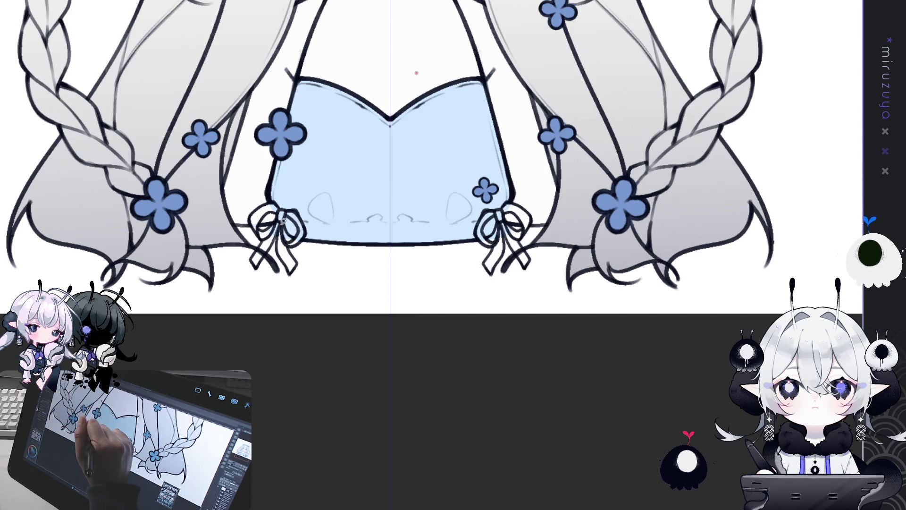
# - Fill both bows blue, erase stray pink marks, add dark touch-ups and fit the canvas to the window
pyautogui.moveTo(282, 192)
pyautogui.mouseDown()
pyautogui.moveTo(244, 215)
pyautogui.moveTo(319, 249)
pyautogui.moveTo(291, 191)
pyautogui.mouseUp()
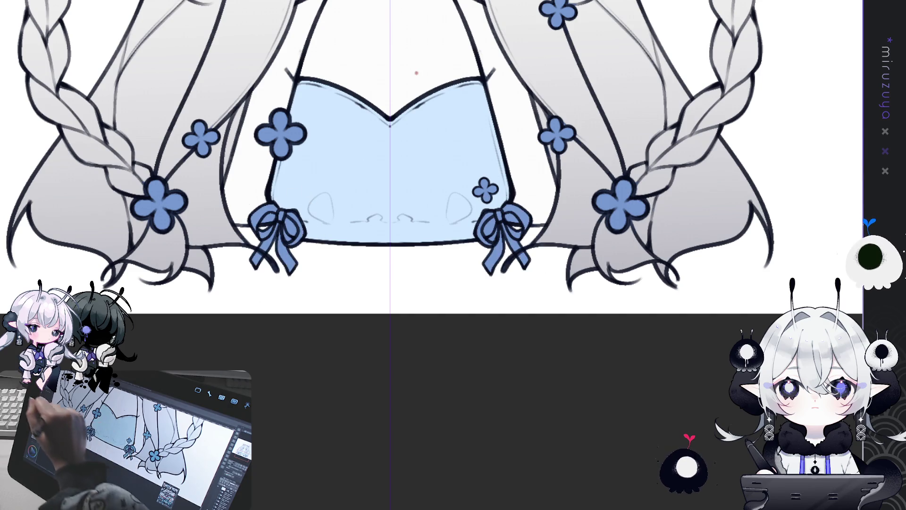
pyautogui.moveTo(260, 218)
pyautogui.mouseDown()
pyautogui.moveTo(289, 197)
pyautogui.moveTo(294, 237)
pyautogui.mouseUp()
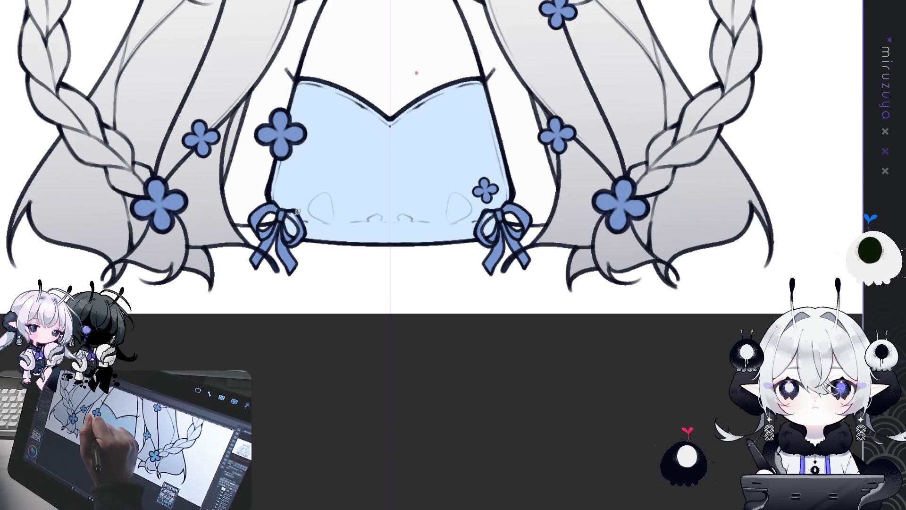
pyautogui.moveTo(302, 224); pyautogui.dragTo(296, 206)
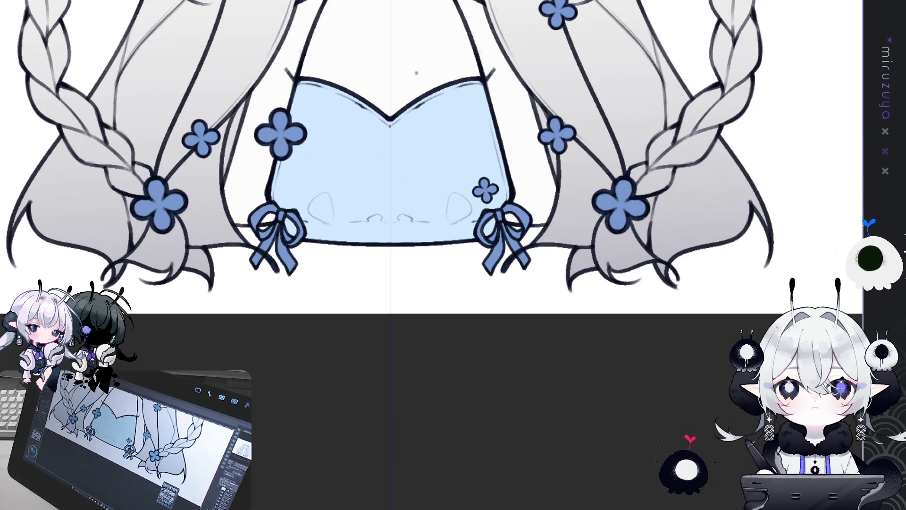
pyautogui.hotkey('ctrl', '0')
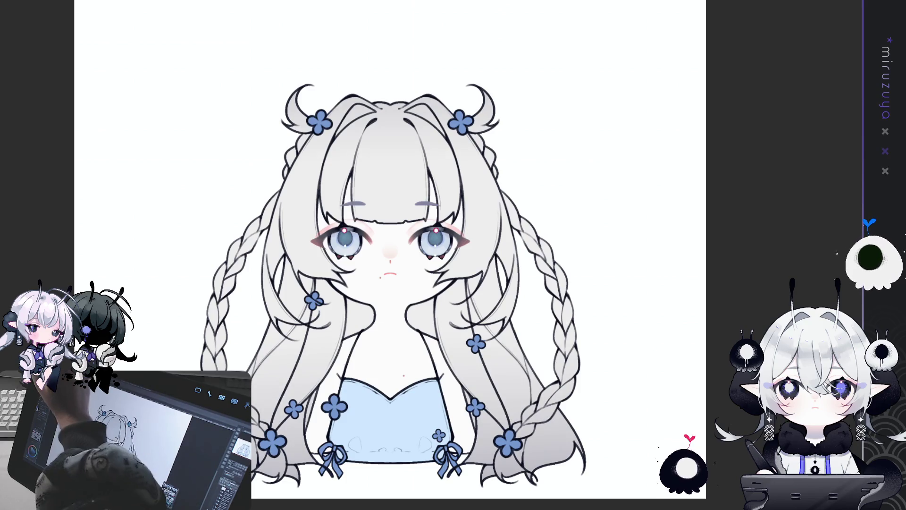
pyautogui.moveTo(404, 365)
pyautogui.mouseDown()
pyautogui.moveTo(333, 396)
pyautogui.moveTo(382, 486)
pyautogui.moveTo(446, 471)
pyautogui.moveTo(465, 394)
pyautogui.mouseUp()
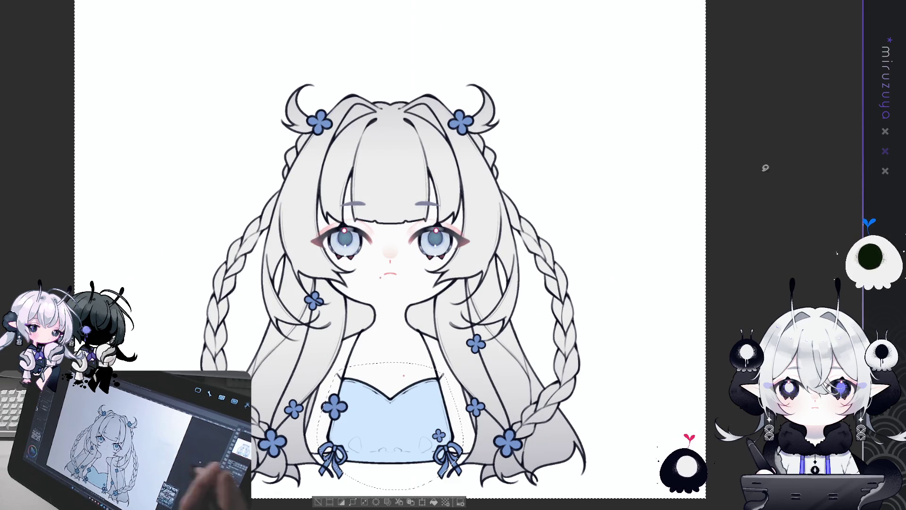
pyautogui.hotkey('ctrl', 'd')
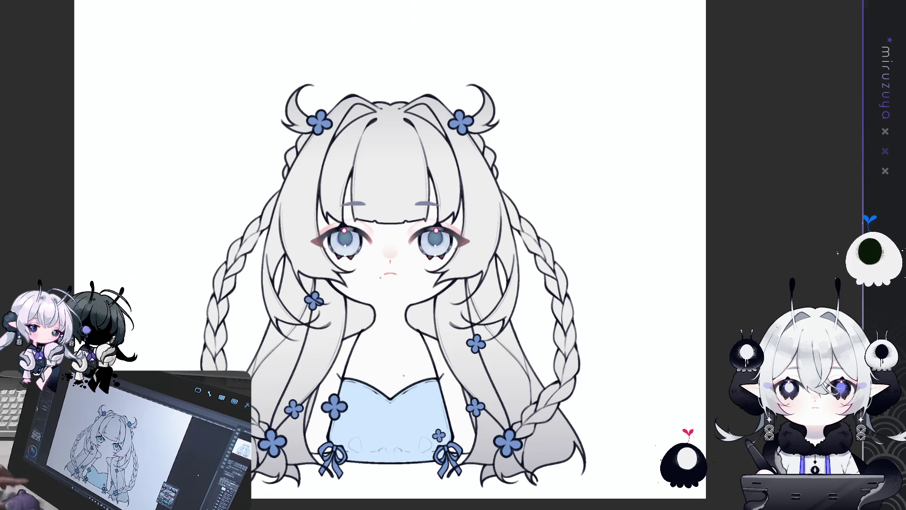
# - Pan the canvas to show more of the artwork behind the character
pyautogui.moveTo(514, 201); pyautogui.dragTo(623, 149)
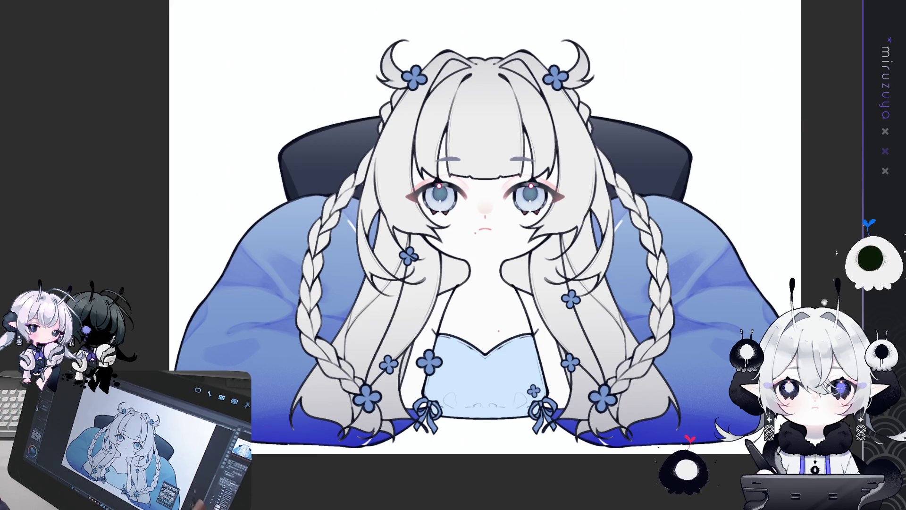
# - Toggle the chair and pillow colours, leaving the chair back light grey
pyautogui.moveTo(482, 226); pyautogui.dragTo(475, 229)
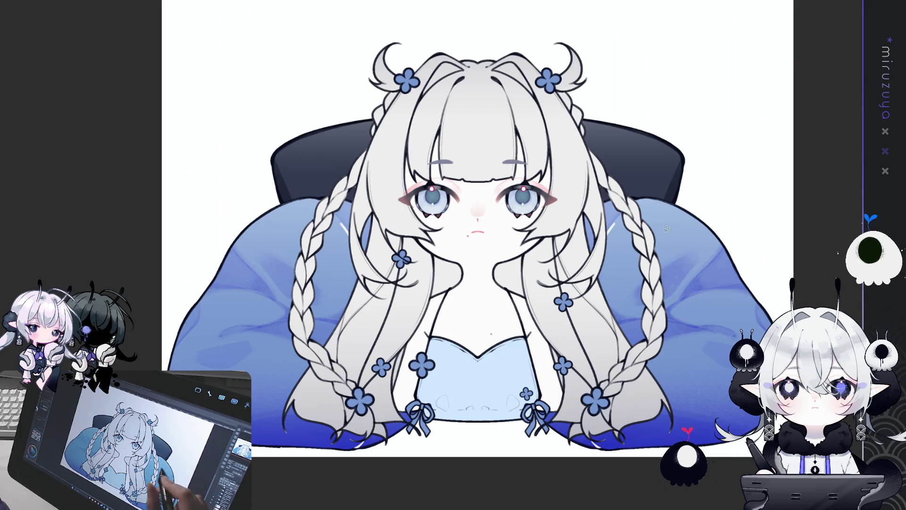
pyautogui.click(769, 36)
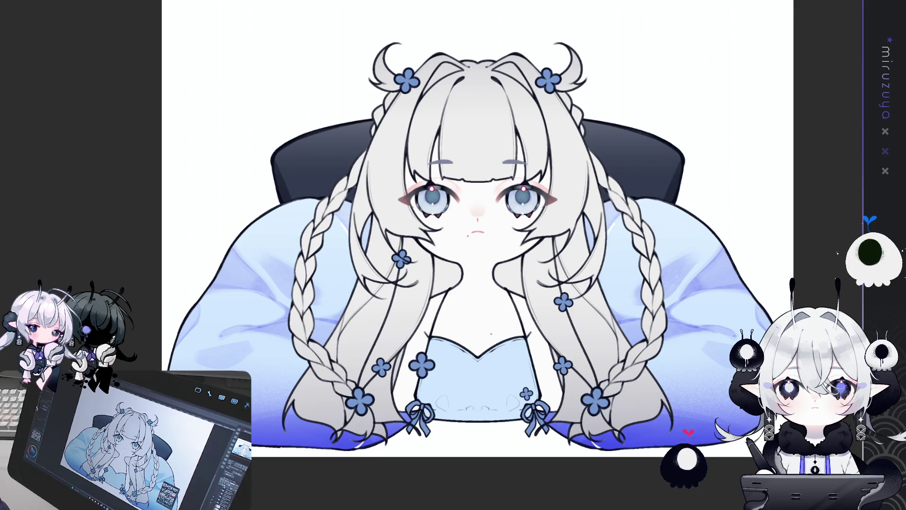
pyautogui.click(827, 56)
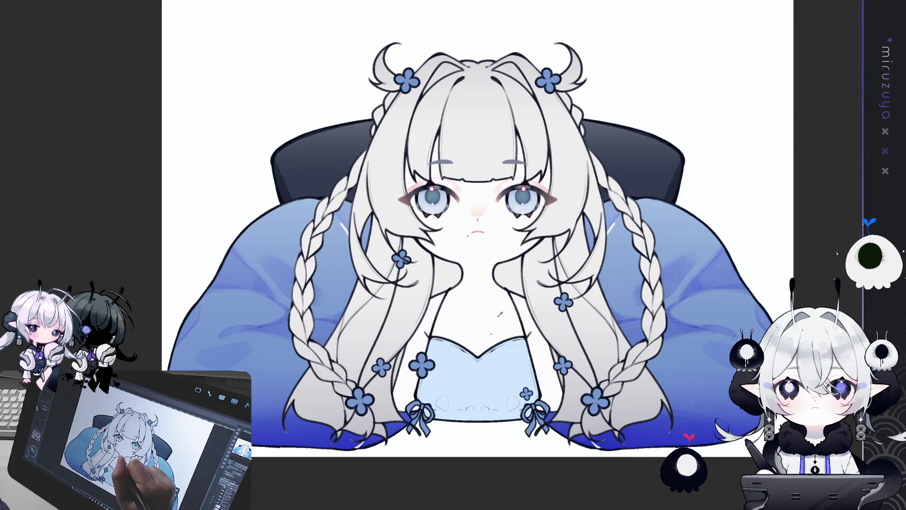
pyautogui.hotkey('ctrl', 'z')
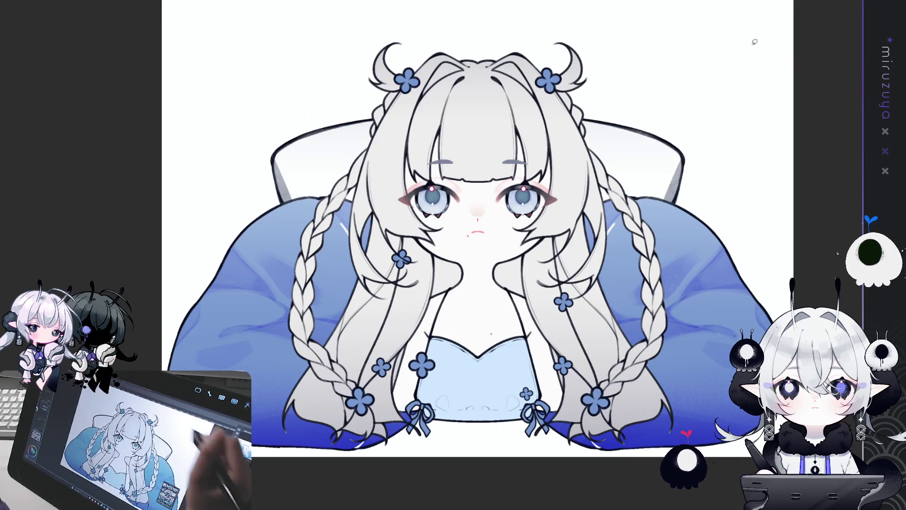
pyautogui.scroll(-1, 783, 228)
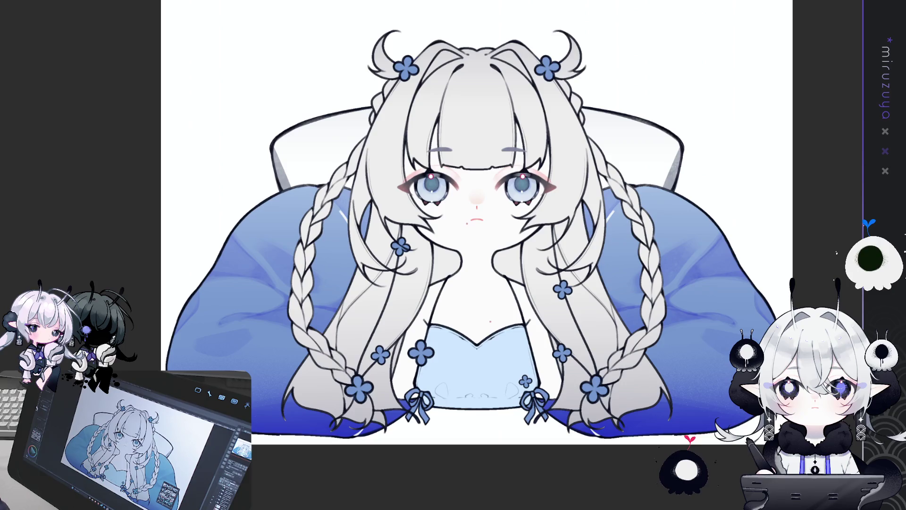
pyautogui.hotkey('ctrl', 'z')
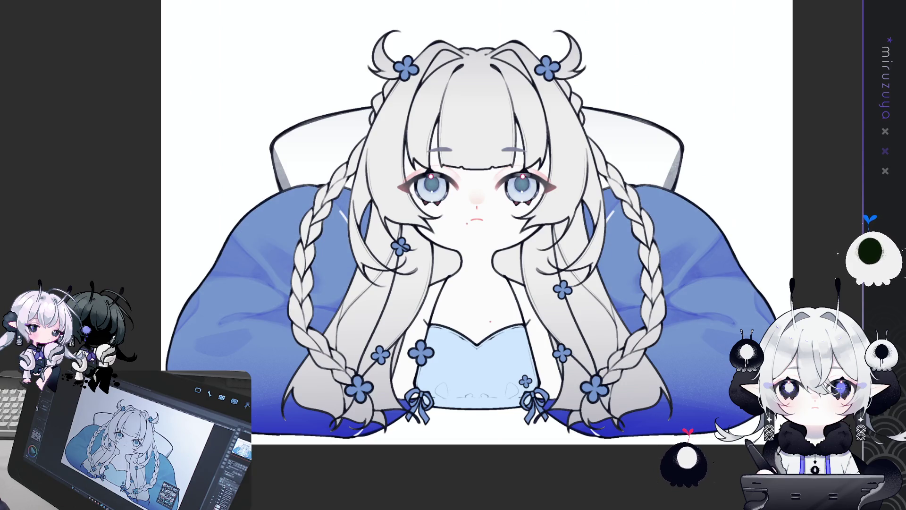
pyautogui.hotkey('ctrl', 'y')
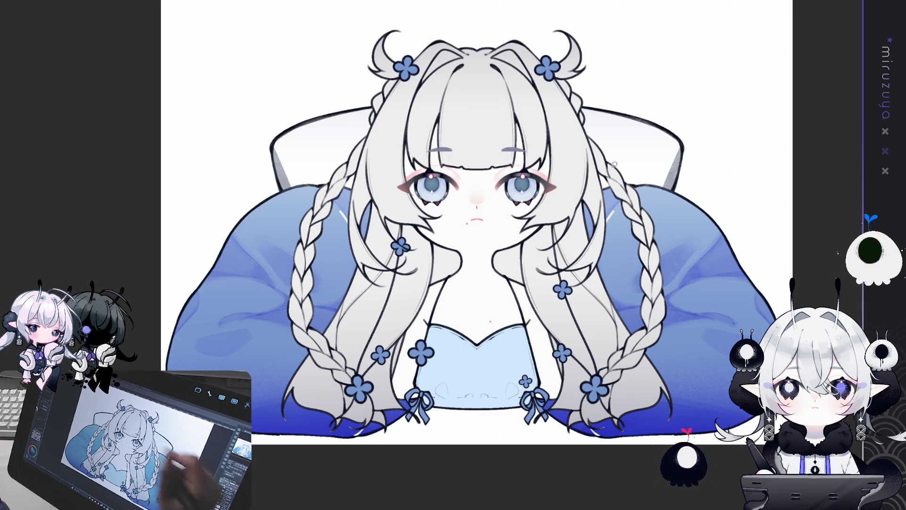
# - Step through the cushion colour history to settle on the deeper blue gradient shading
pyautogui.hotkey('ctrl', 'z')
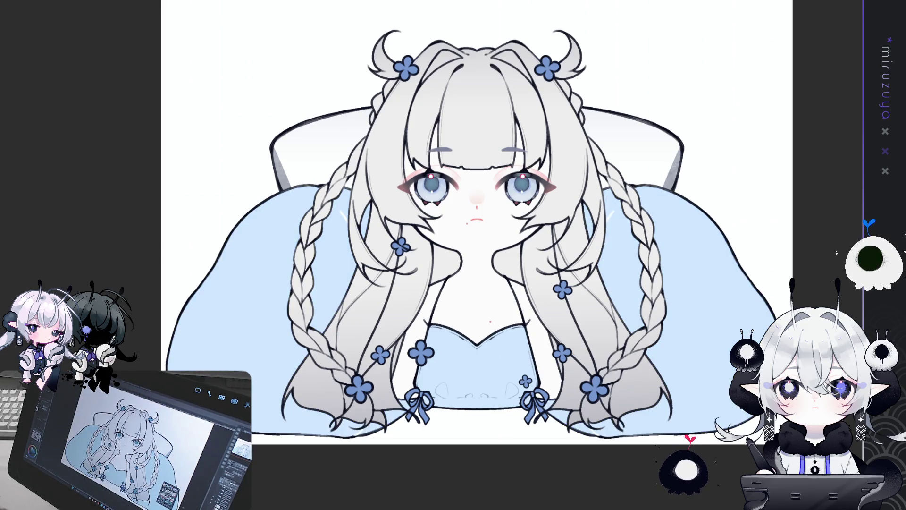
pyautogui.hotkey('ctrl', 'y')
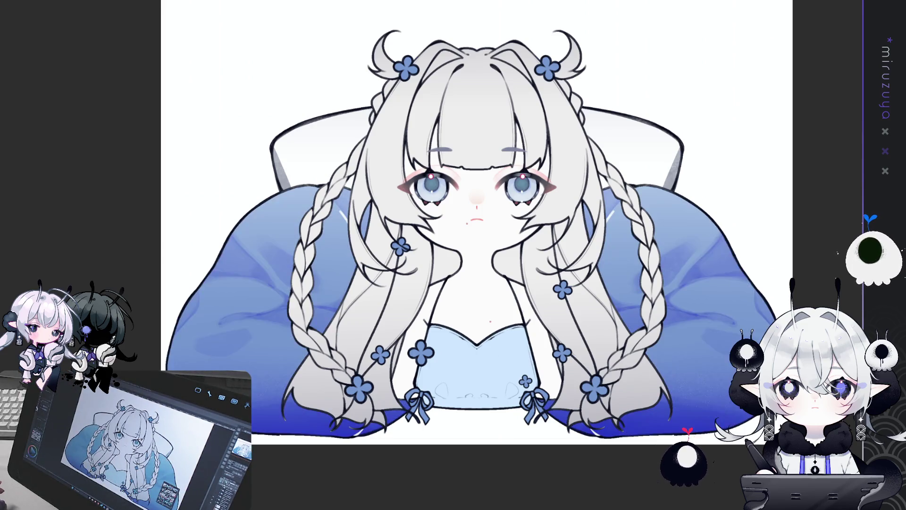
pyautogui.hotkey('ctrl', 'y')
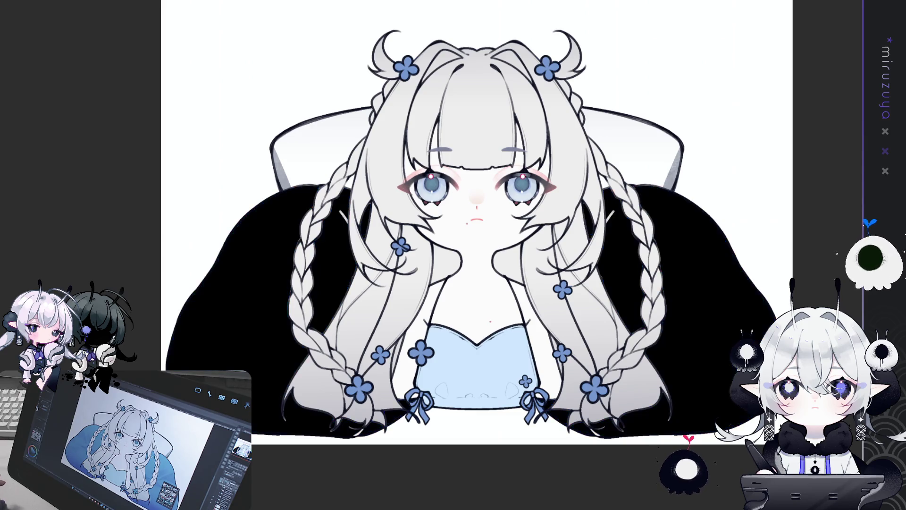
pyautogui.hotkey('ctrl', 'z')
pyautogui.hotkey('ctrl', 'z')
pyautogui.hotkey('ctrl', 'z')
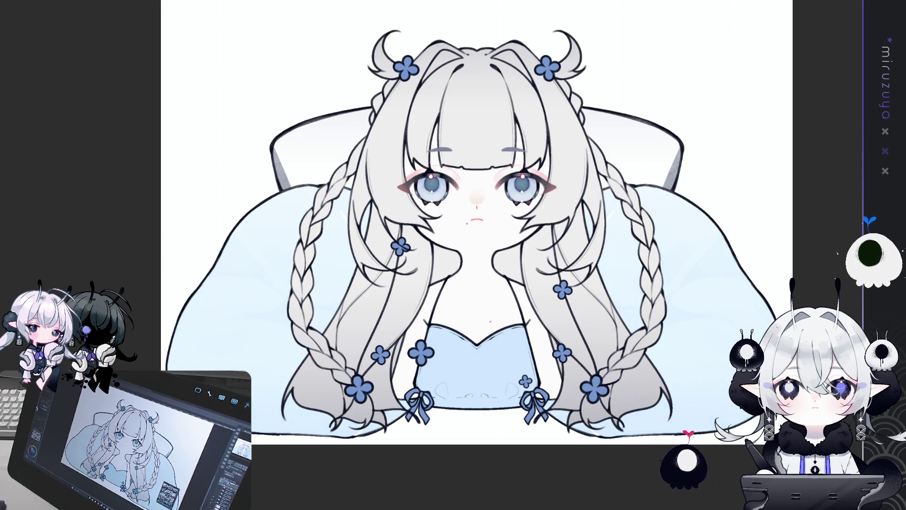
pyautogui.hotkey('ctrl', 'z')
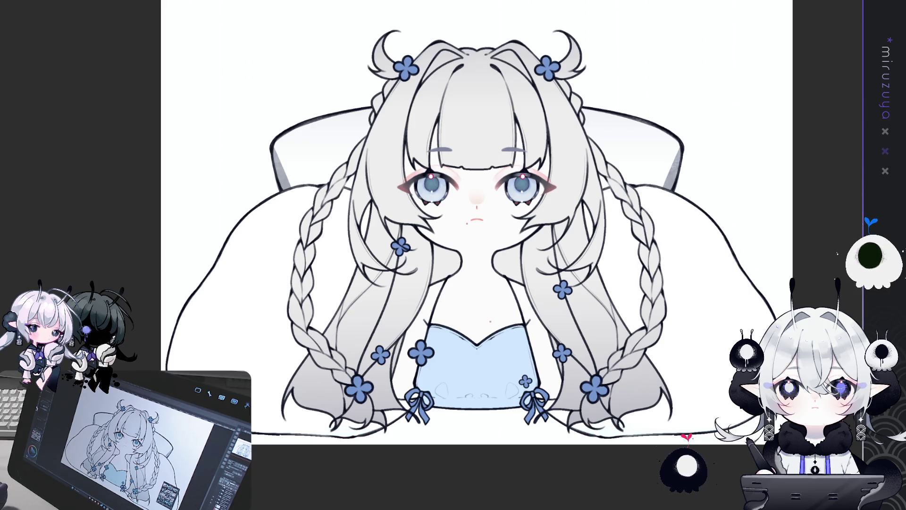
pyautogui.hotkey('ctrl', 'y')
pyautogui.hotkey('ctrl', 'y')
pyautogui.hotkey('ctrl', 'y')
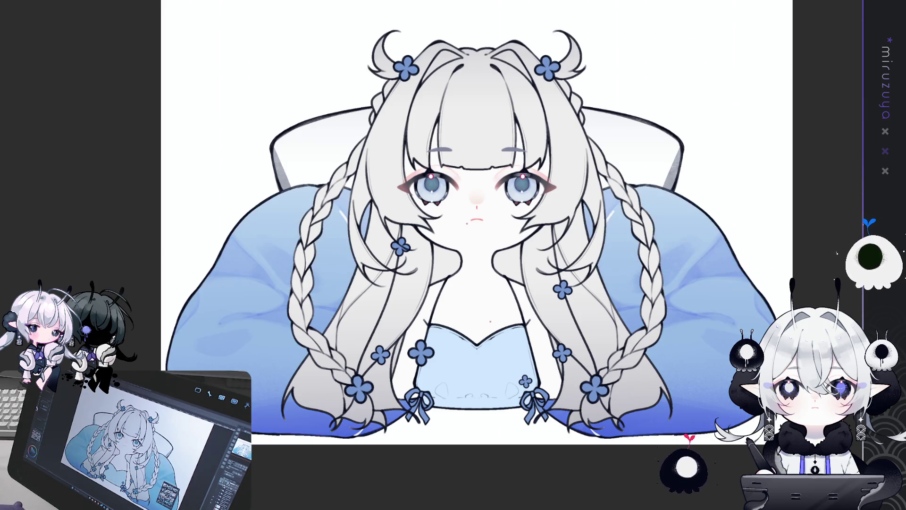
pyautogui.hotkey('ctrl', 'y')
pyautogui.hotkey('ctrl', 'z')
pyautogui.hotkey('ctrl', 'y')
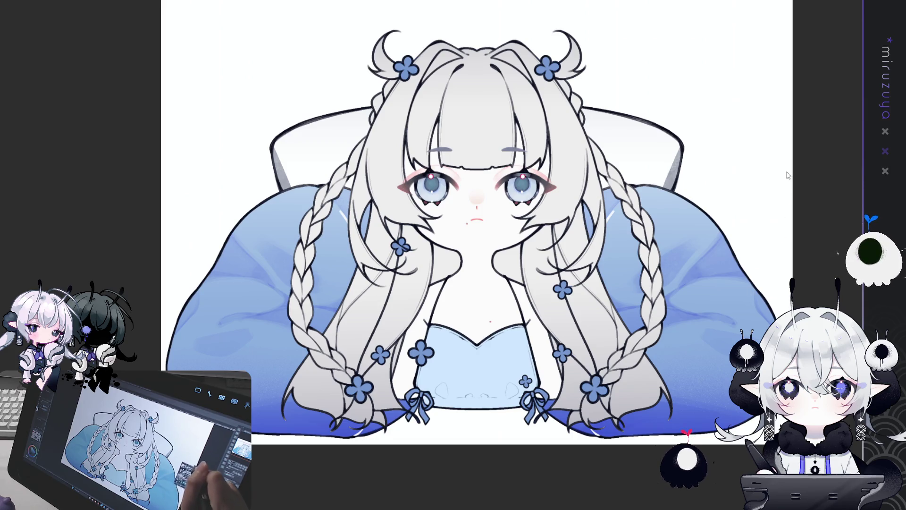
# - Nudge the canvas view slightly before working on the tablet
pyautogui.moveTo(755, 221); pyautogui.dragTo(765, 236)
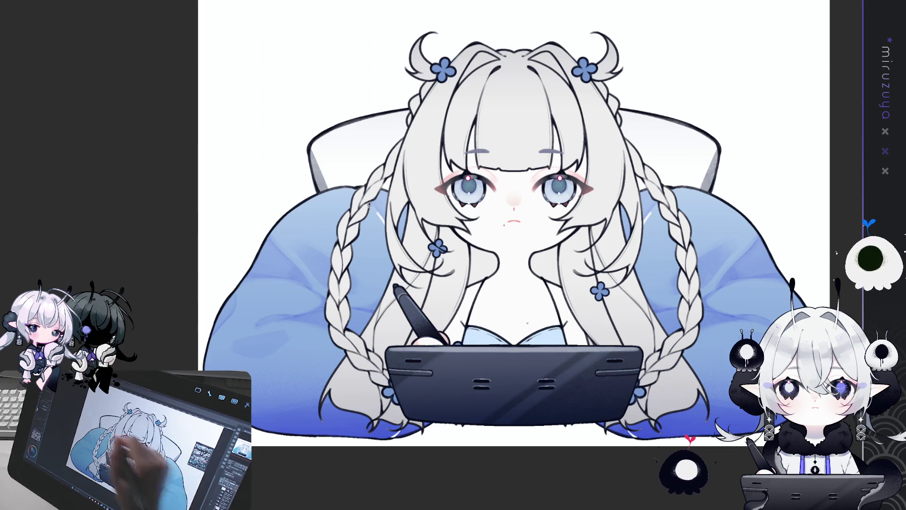
pyautogui.hotkey('alt', 'BackSpace')
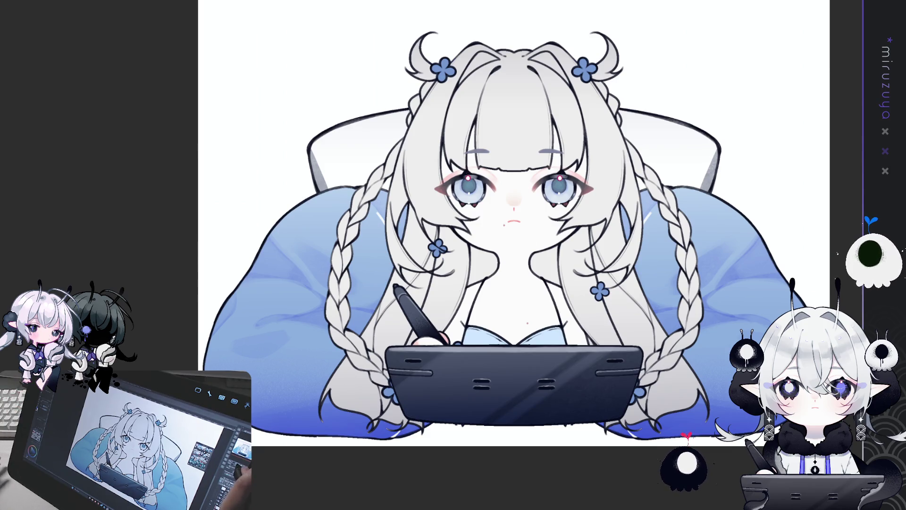
pyautogui.hotkey('ctrl', '-')
pyautogui.hotkey('ctrl', '+')
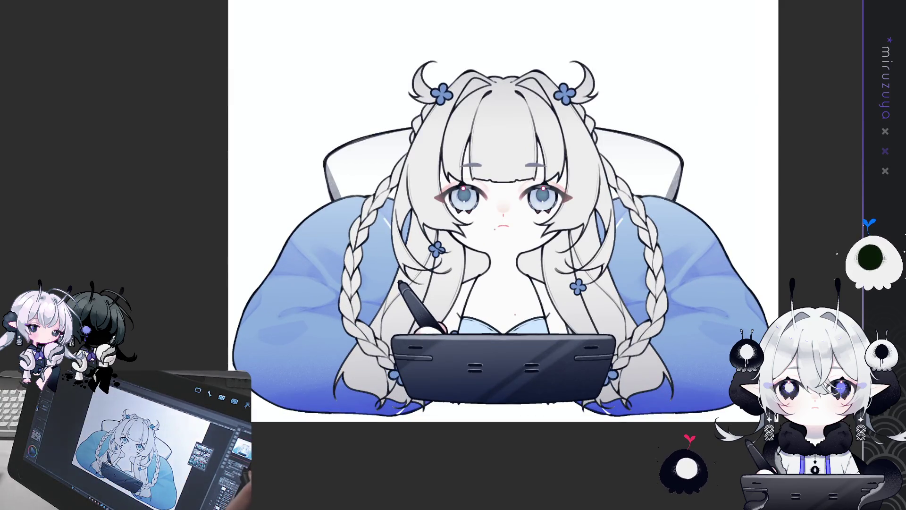
# - Zoom in on the tablet and draw a mirrored flower at its centre
pyautogui.hotkey('ctrl', '+')
pyautogui.scroll(-5, 453, 255)
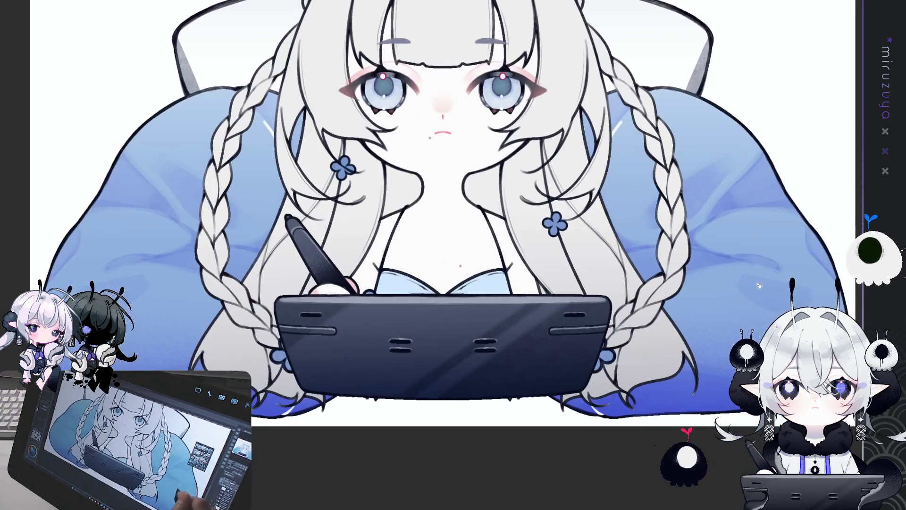
pyautogui.scroll(-1, 453, 255)
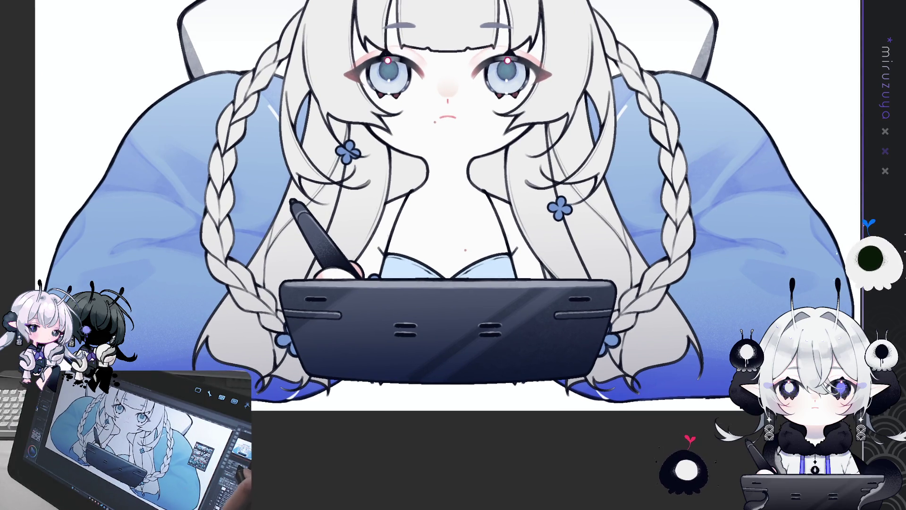
pyautogui.hotkey('ctrl', '+')
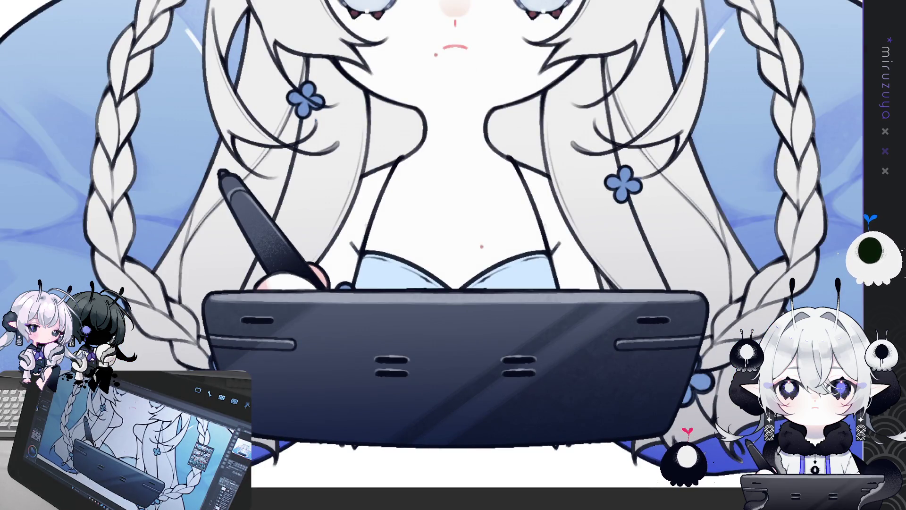
pyautogui.scroll(-1, 453, 255)
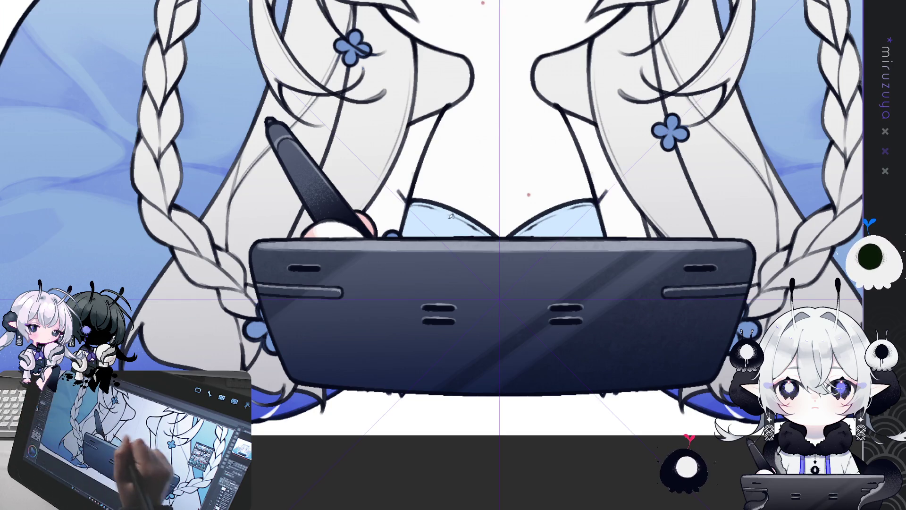
pyautogui.scroll(3, 451, 215)
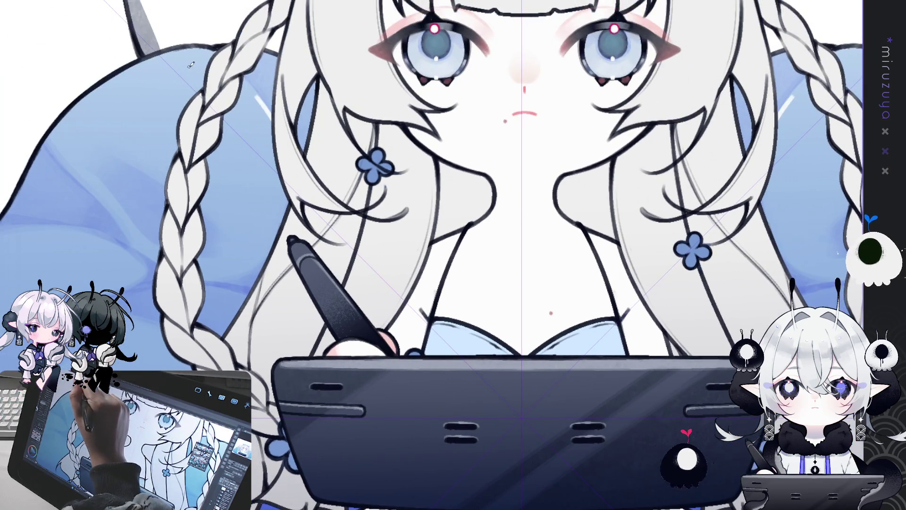
pyautogui.scroll(-4, 454, 272)
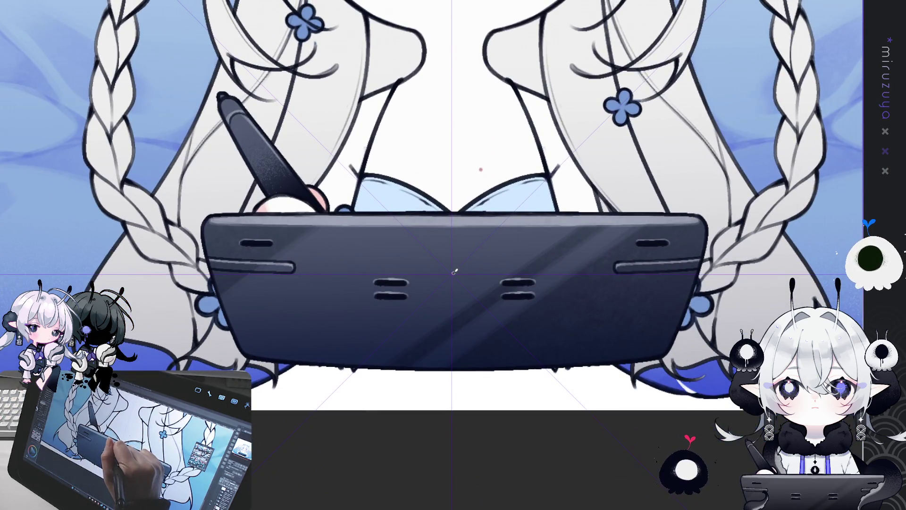
pyautogui.moveTo(454, 271); pyautogui.dragTo(452, 262)
# - Undo the small flower, then transform the centre clover emblem slightly upward and confirm
pyautogui.hotkey('ctrl', 'z')
pyautogui.hotkey('ctrl', 'z')
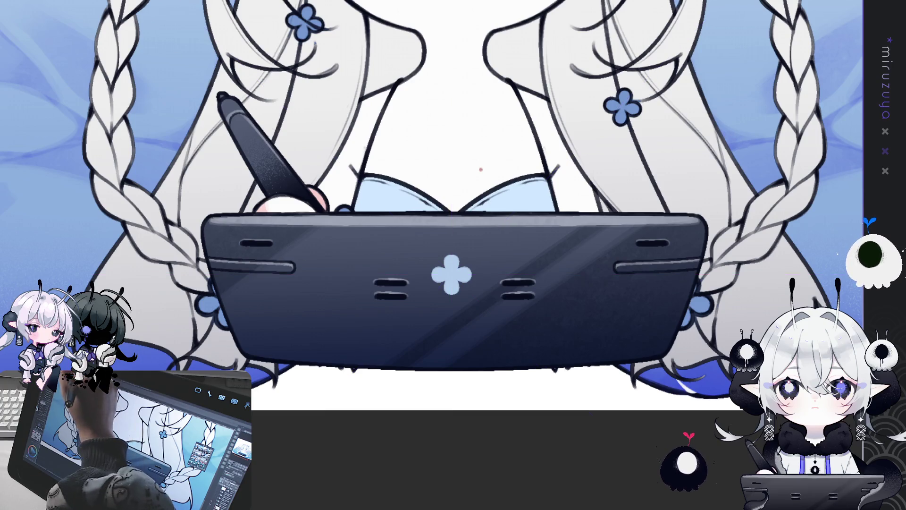
pyautogui.hotkey('ctrl', 't')
pyautogui.moveTo(462, 287); pyautogui.dragTo(462, 267)
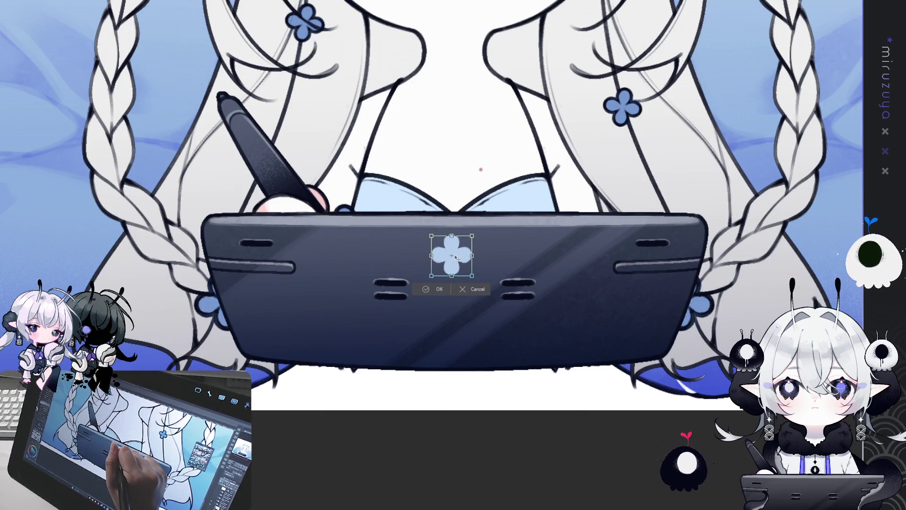
pyautogui.click(460, 290)
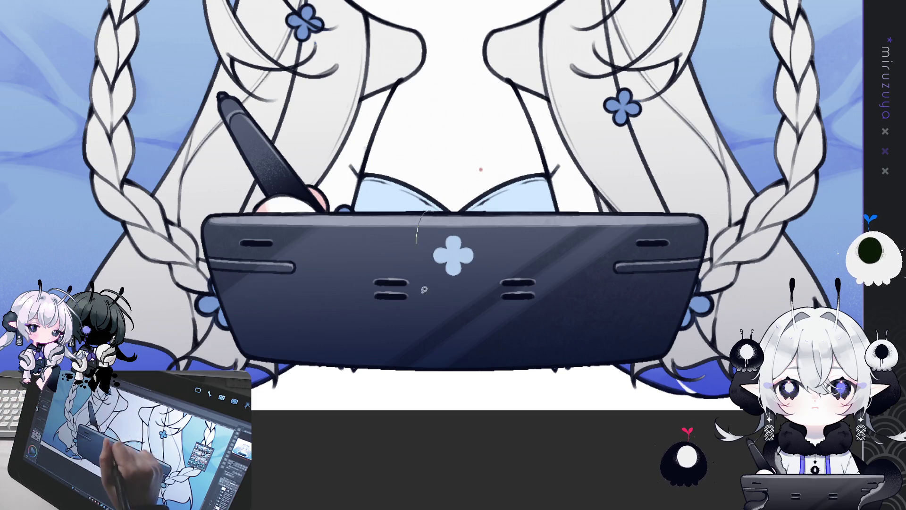
# - Select the clover emblem and paint a smaller clover beneath it
pyautogui.moveTo(453, 213); pyautogui.dragTo(464, 214)
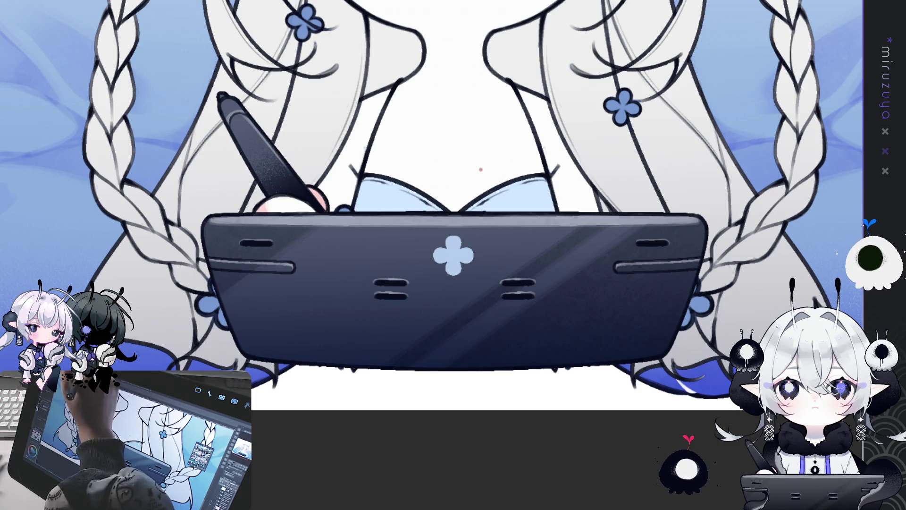
pyautogui.hotkey('ctrl', 't')
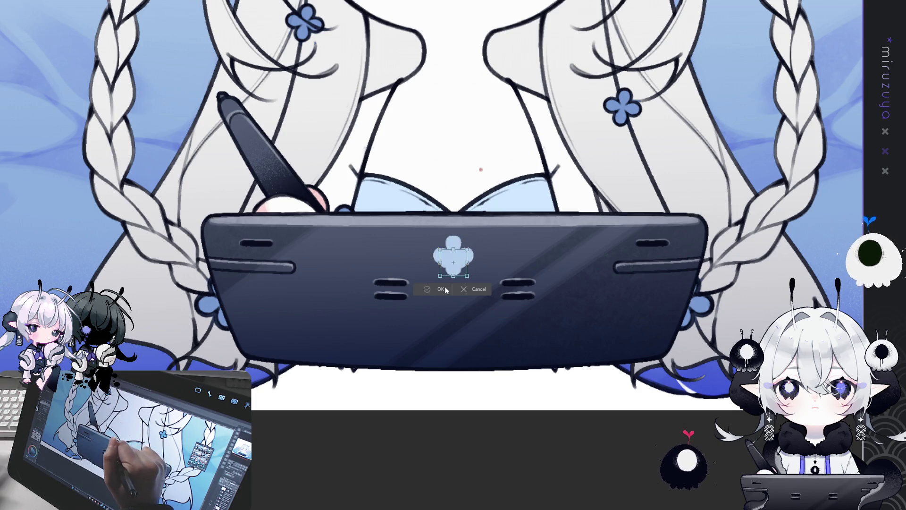
pyautogui.press('Return')
pyautogui.moveTo(450, 268)
pyautogui.mouseDown()
pyautogui.moveTo(462, 288)
pyautogui.moveTo(454, 303)
pyautogui.mouseUp()
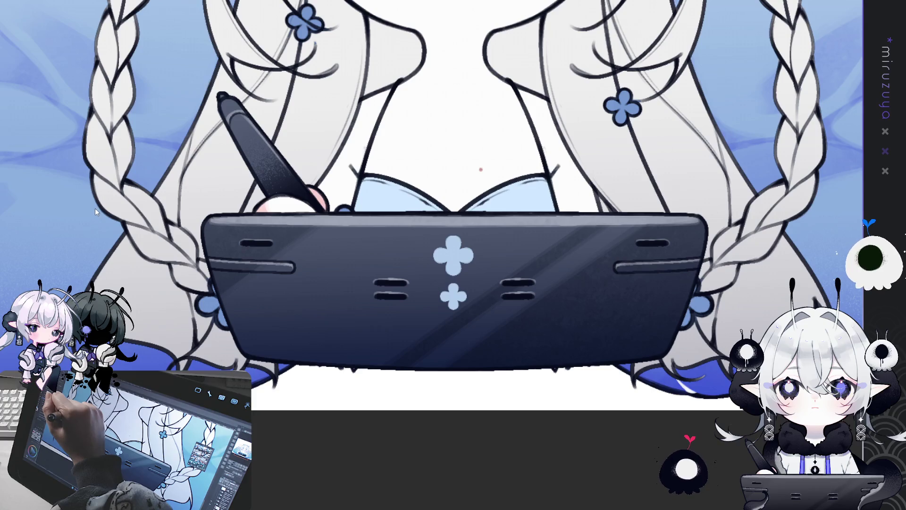
# - Transform both clovers, enlarging them slightly and narrowing the lower edge, then confirm
pyautogui.hotkey('ctrl', 't')
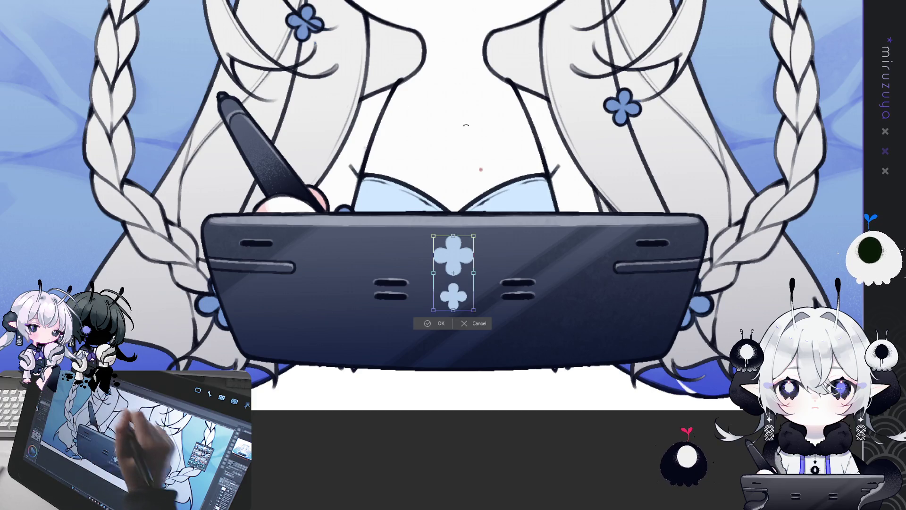
pyautogui.moveTo(473, 238); pyautogui.dragTo(427, 236)
pyautogui.moveTo(474, 309)
pyautogui.mouseDown()
pyautogui.moveTo(438, 309)
pyautogui.moveTo(455, 306)
pyautogui.mouseUp()
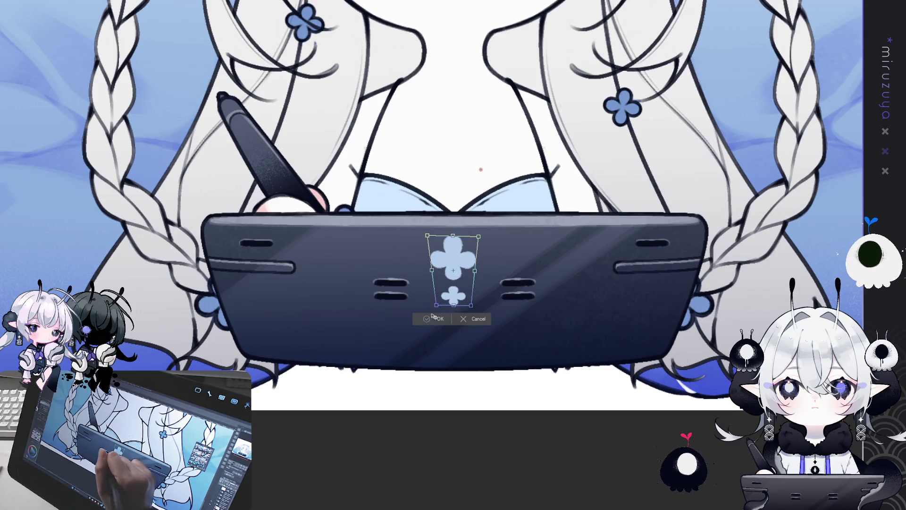
pyautogui.click(443, 324)
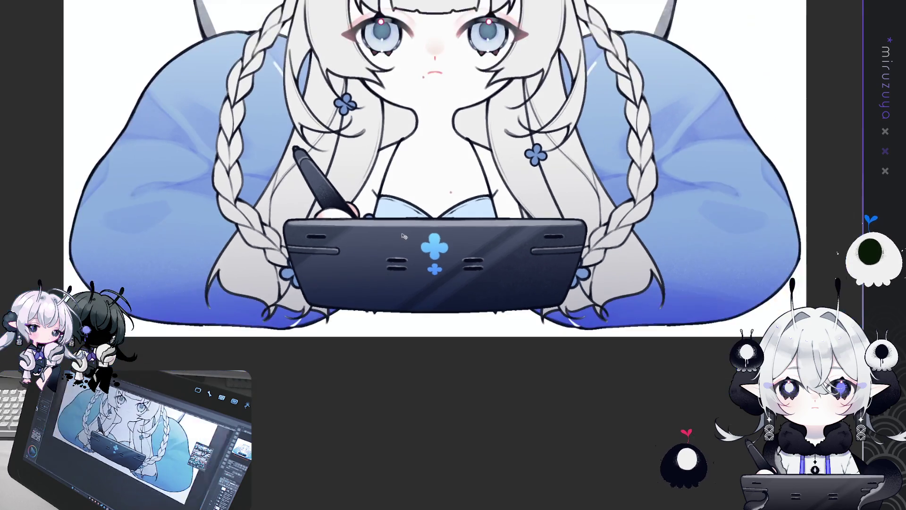
pyautogui.scroll(-5, 481, 169)
pyautogui.scroll(2, 405, 190)
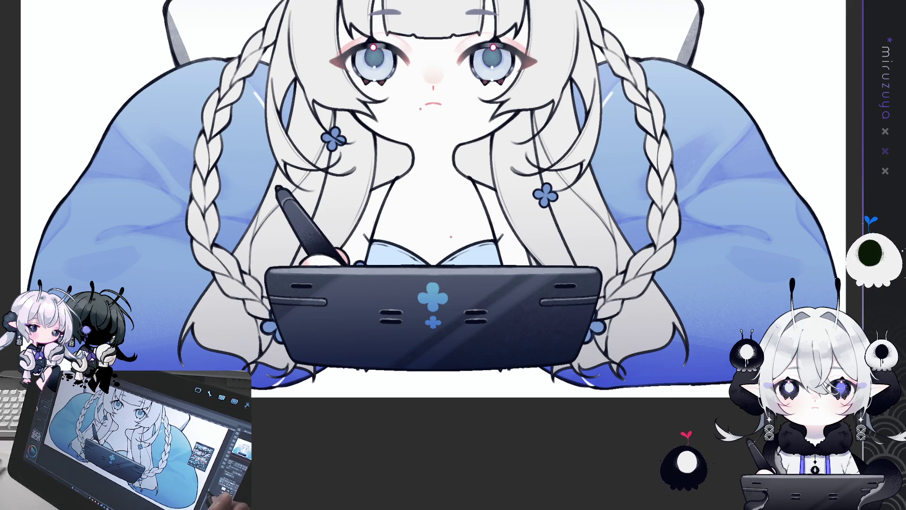
# - Place a straight vertical guide through the character's centre with the canvas turned sideways, then upright again
pyautogui.press('-')
pyautogui.press('-')
pyautogui.press('-')
pyautogui.press('-')
pyautogui.press('-')
pyautogui.press('-')
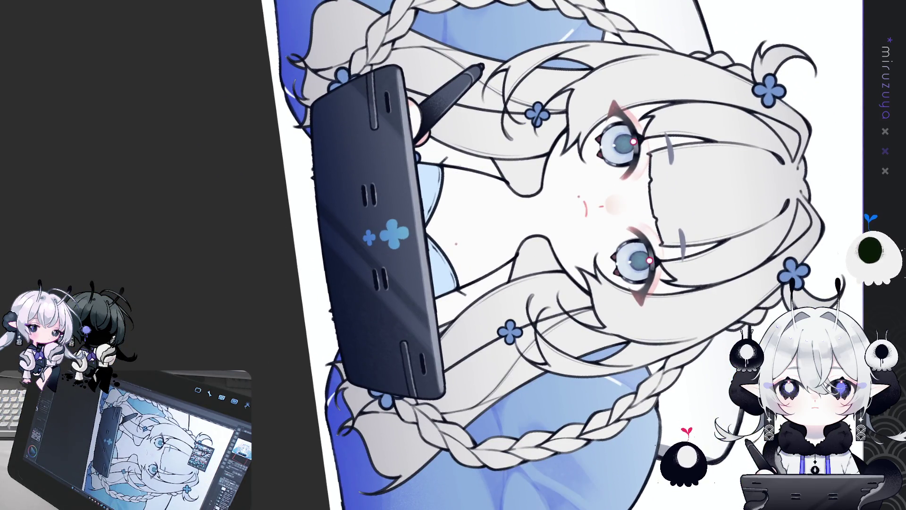
pyautogui.moveTo(860, 170); pyautogui.dragTo(220, 258)
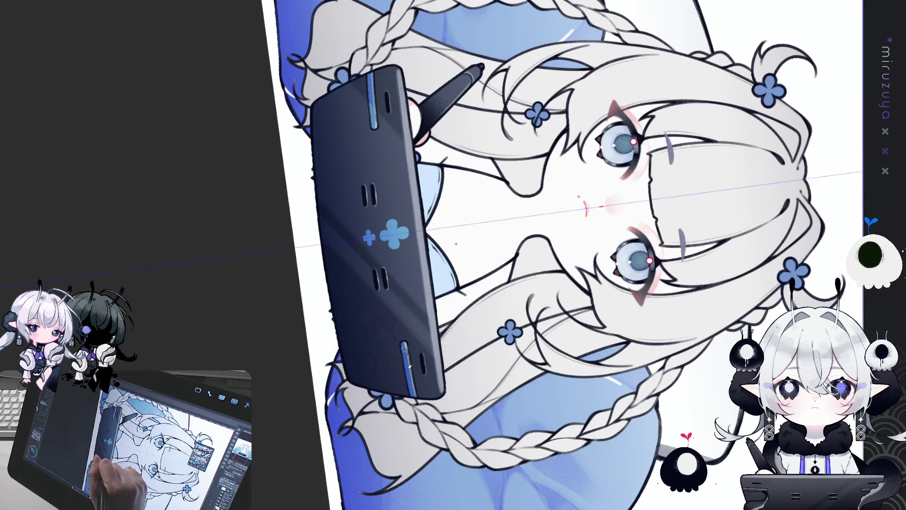
pyautogui.hotkey('ctrl', '0')
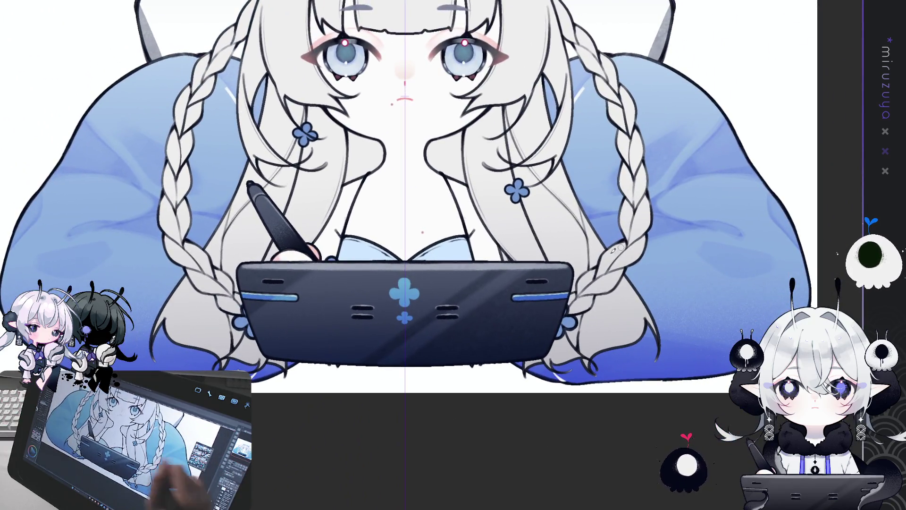
pyautogui.moveTo(389, 195); pyautogui.dragTo(398, 166)
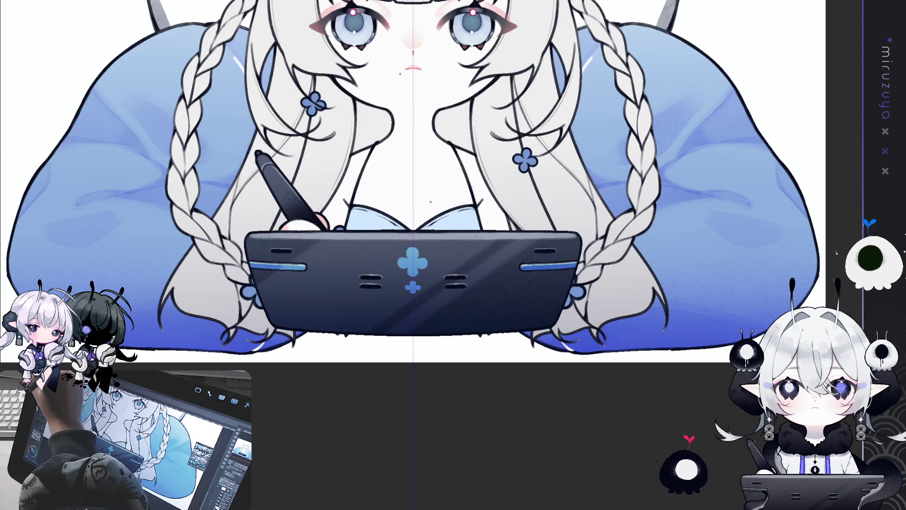
# - Select an oval area around the tablet's clover logo
pyautogui.moveTo(380, 230); pyautogui.dragTo(448, 322)
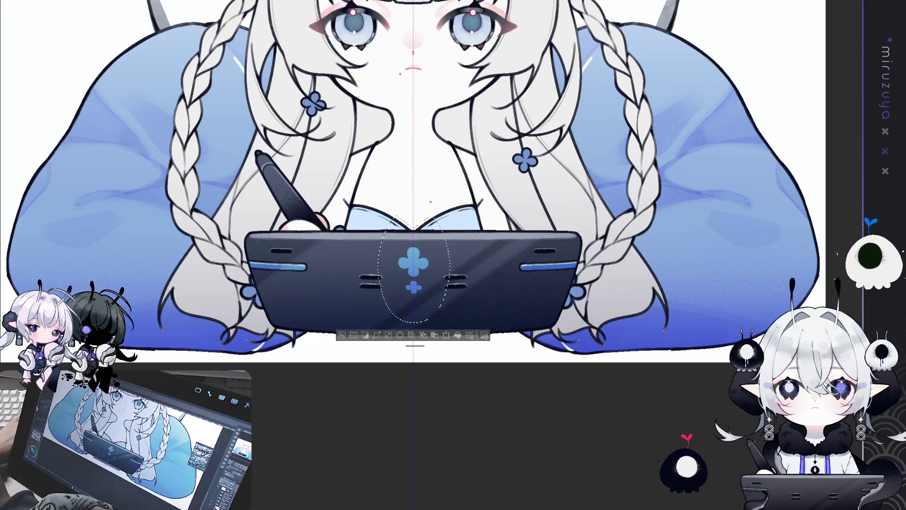
# - Clear the logo selection and zoom in on the face and tablet to recolour the stylus pale blue
pyautogui.click(347, 174)
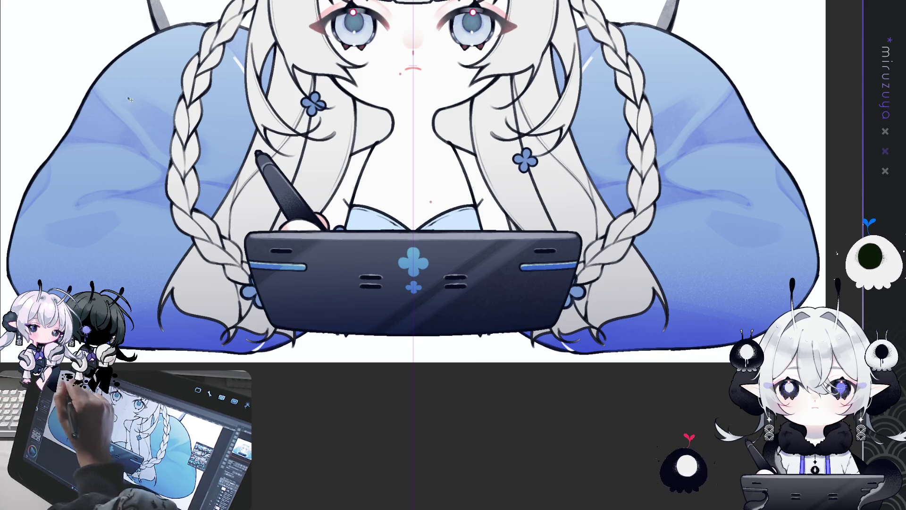
pyautogui.moveTo(348, 174); pyautogui.dragTo(607, 257)
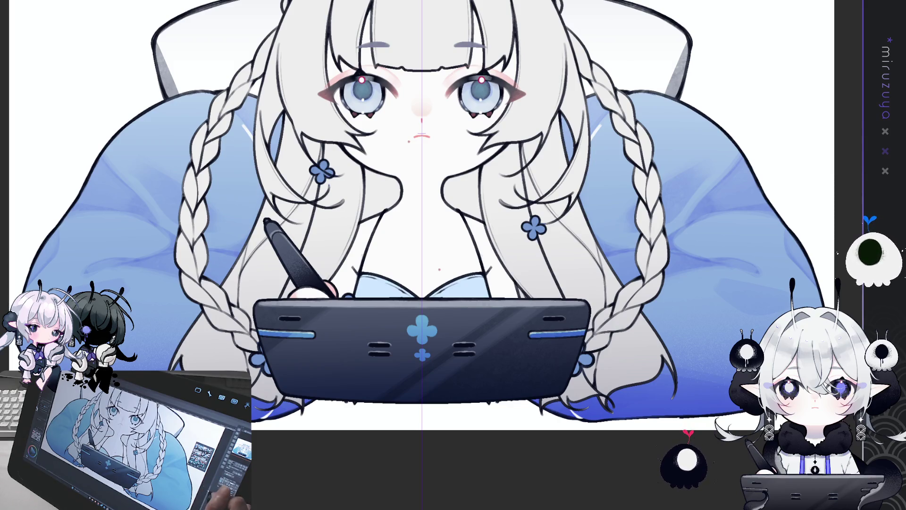
# - Undo the pale blue stylus recolour so it returns to dark navy
pyautogui.hotkey('ctrl', '-')
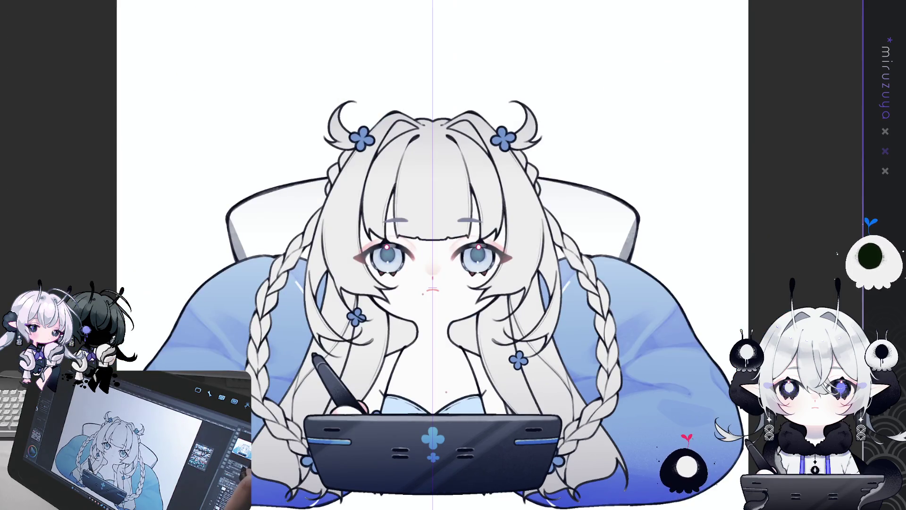
pyautogui.scroll(-3, 432, 255)
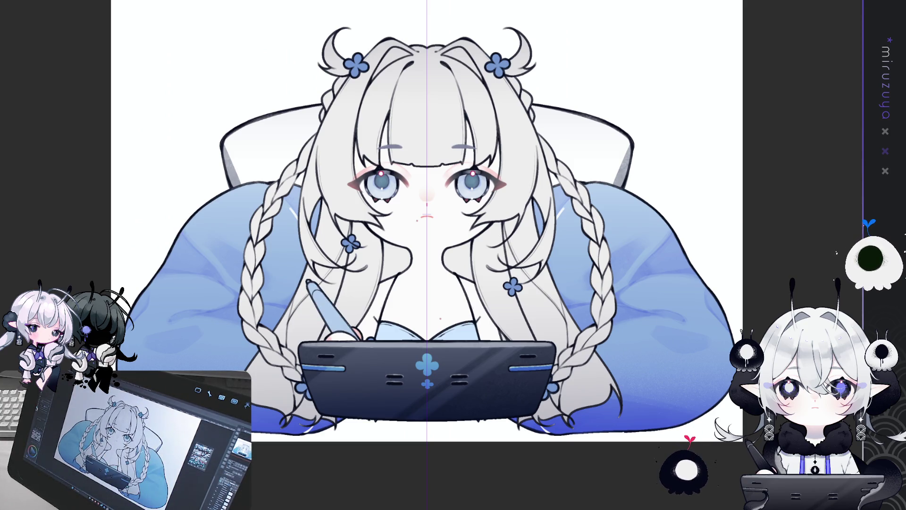
pyautogui.hotkey('ctrl', 'z')
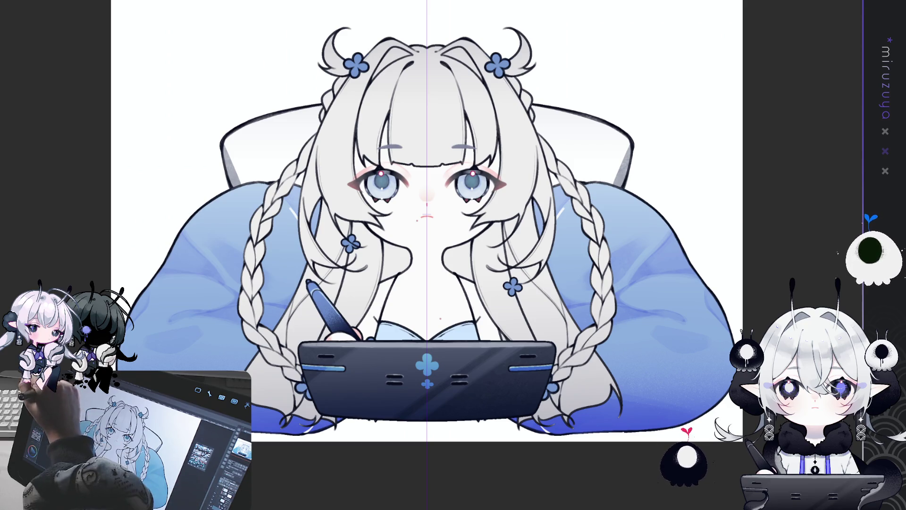
# - Airbrush a soft blue glow over the drawn tablet, compare it by undo/redo, and hide the centre guide
pyautogui.moveTo(425, 361); pyautogui.dragTo(445, 312)
pyautogui.hotkey('ctrl', 'z')
pyautogui.hotkey('ctrl', 'y')
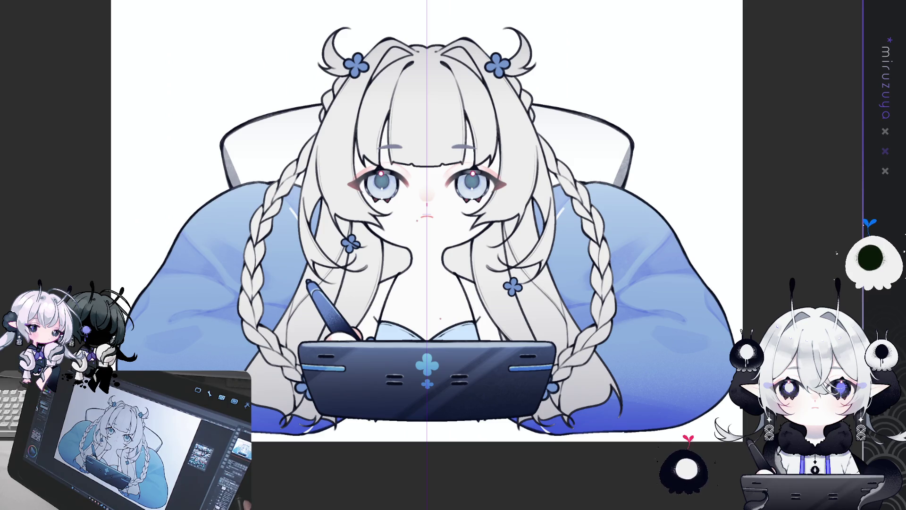
pyautogui.hotkey('ctrl', ';')
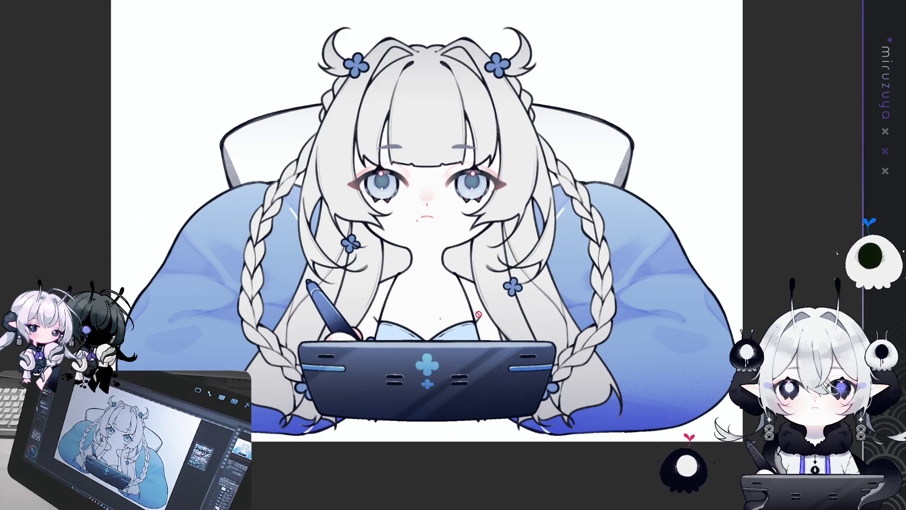
pyautogui.scroll(3, 432, 354)
pyautogui.scroll(2, 432, 354)
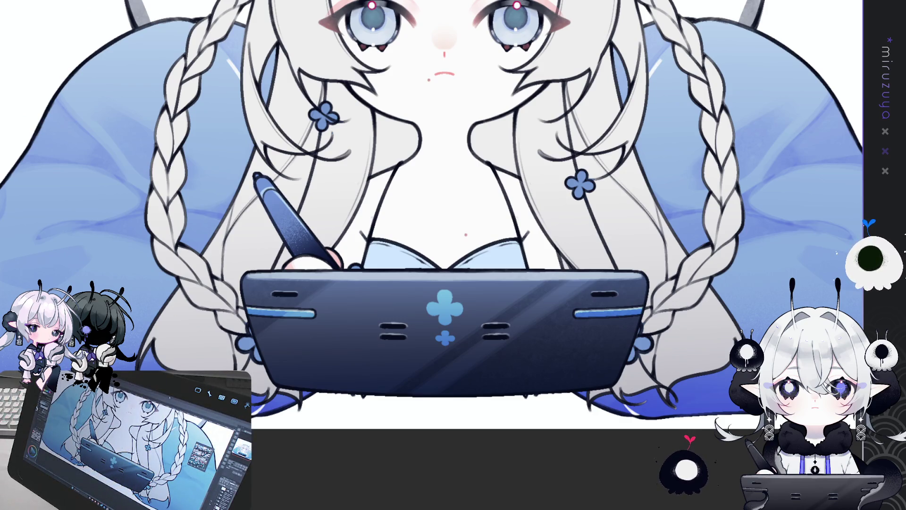
pyautogui.scroll(-3, 439, 255)
pyautogui.scroll(-2, 440, 255)
pyautogui.scroll(3, 439, 255)
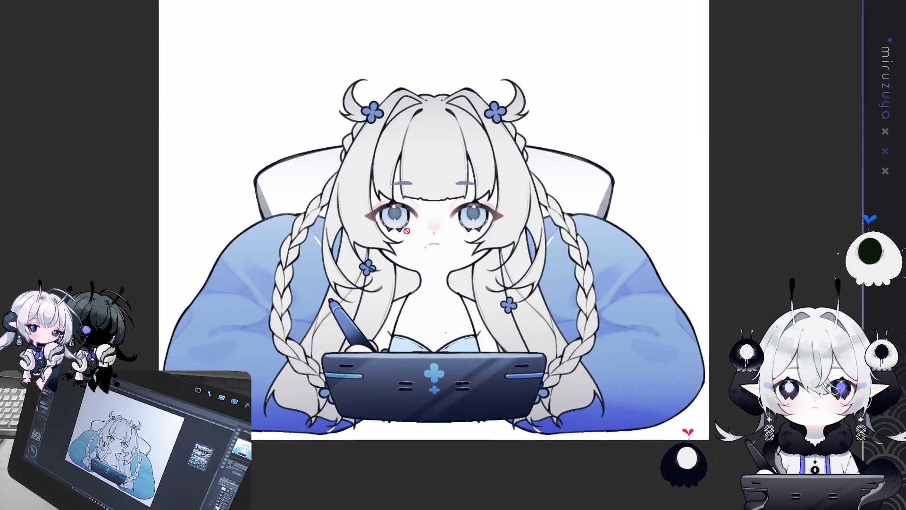
pyautogui.scroll(1, 438, 255)
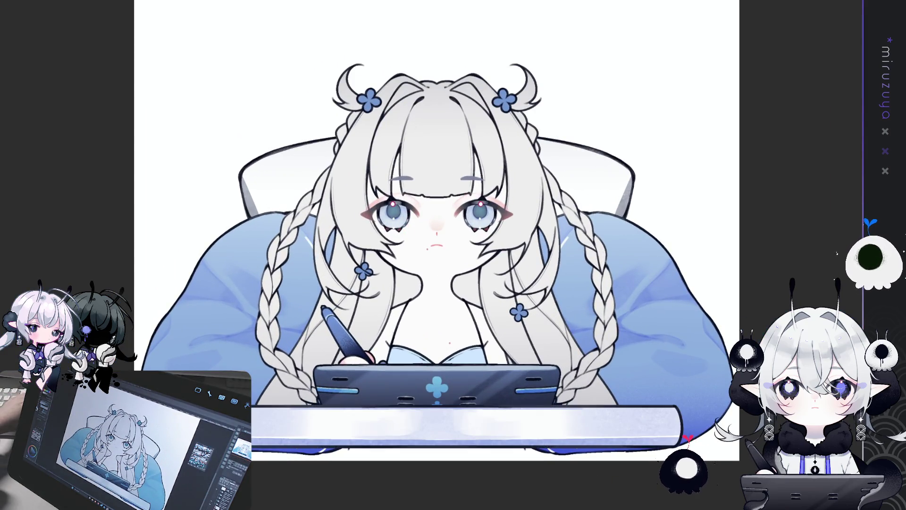
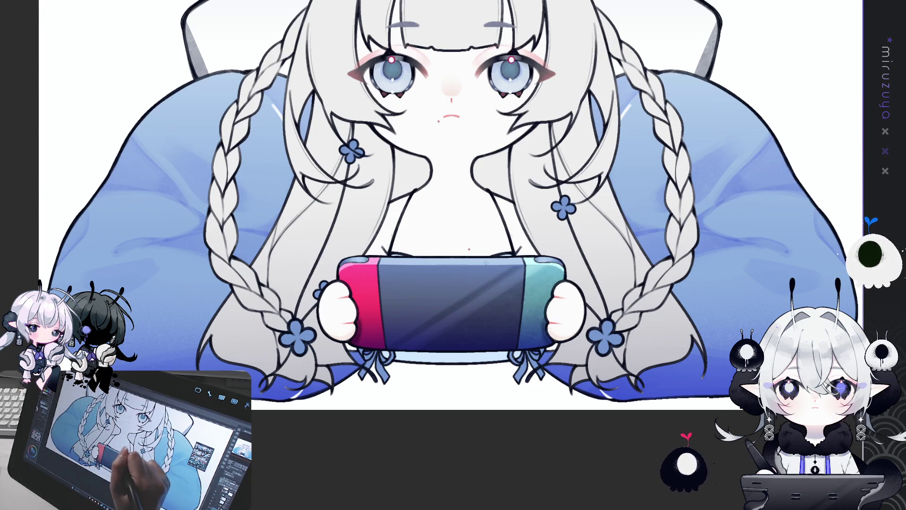
# - Repaint the console screen a lighter, bluer tone with the soft airbrush
pyautogui.moveTo(460, 231); pyautogui.dragTo(483, 271)
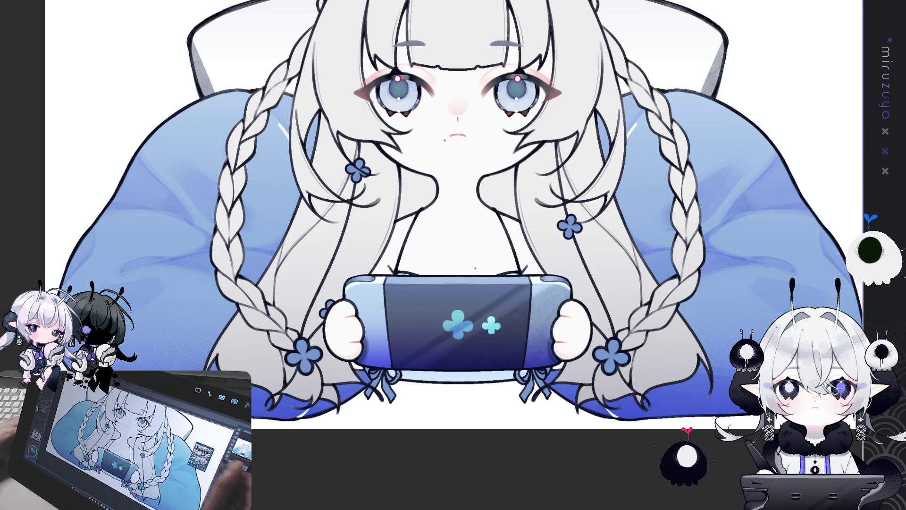
pyautogui.scroll(-3, 439, 216)
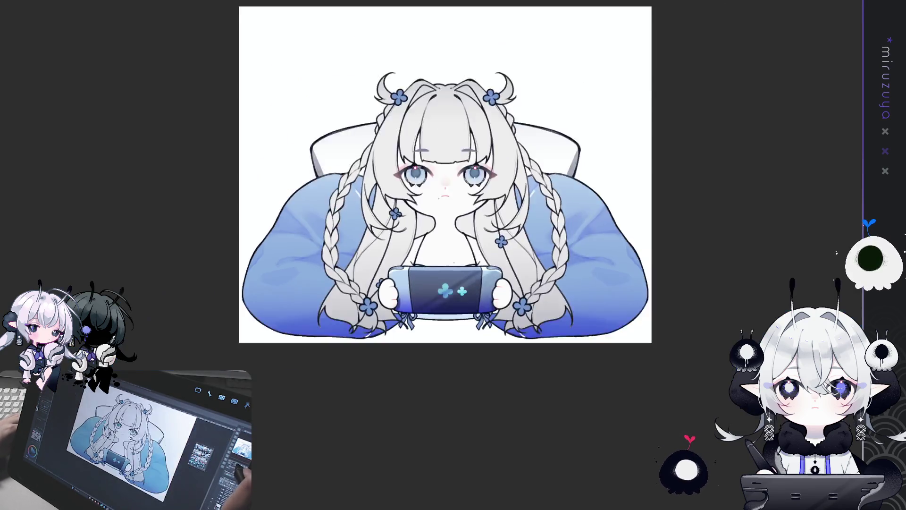
pyautogui.scroll(-2, 440, 215)
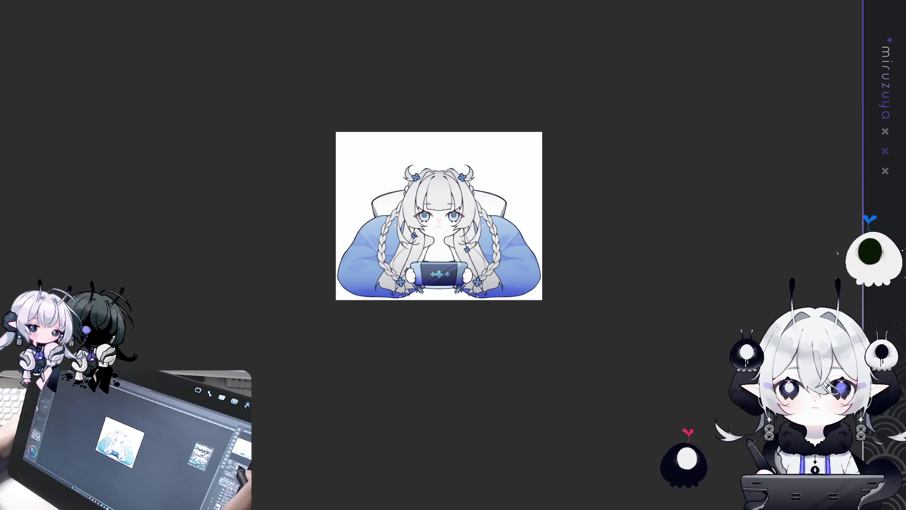
pyautogui.scroll(1, 431, 259)
pyautogui.scroll(4, 432, 259)
pyautogui.scroll(2, 431, 256)
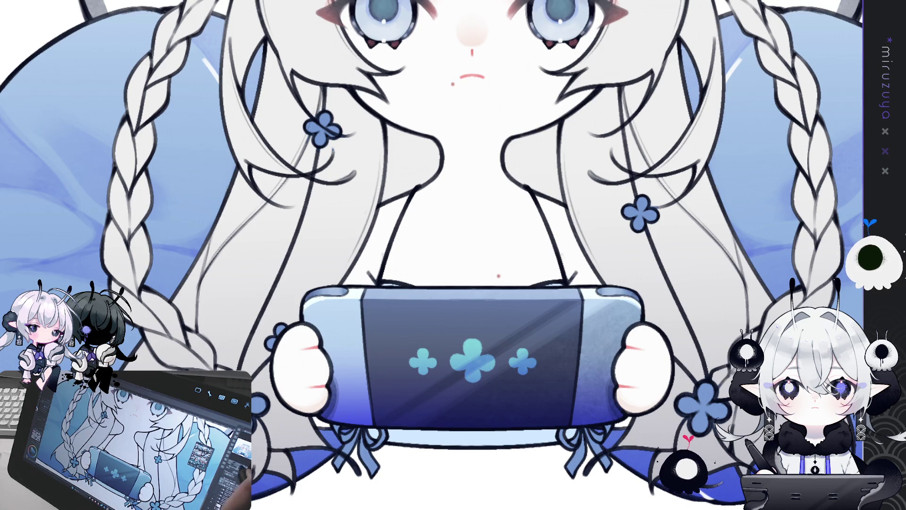
# - Zoom out to view the whole console illustration
pyautogui.hotkey('ctrl', '0')
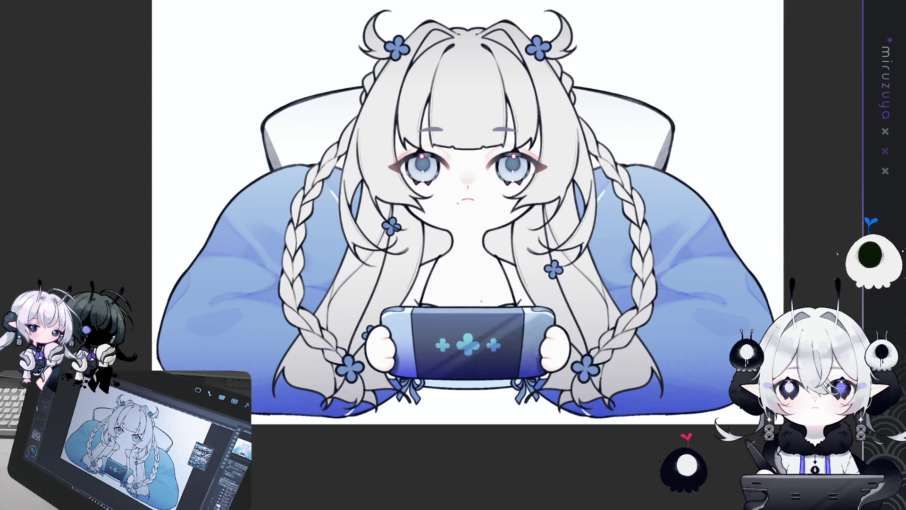
pyautogui.scroll(2, 467, 213)
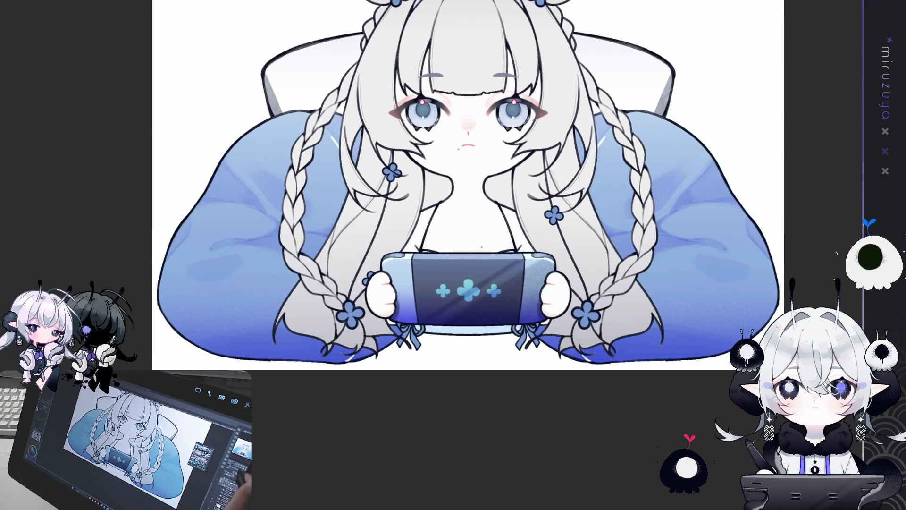
pyautogui.scroll(1, 467, 213)
pyautogui.scroll(1, 467, 213)
pyautogui.hscroll(1, 454, 212)
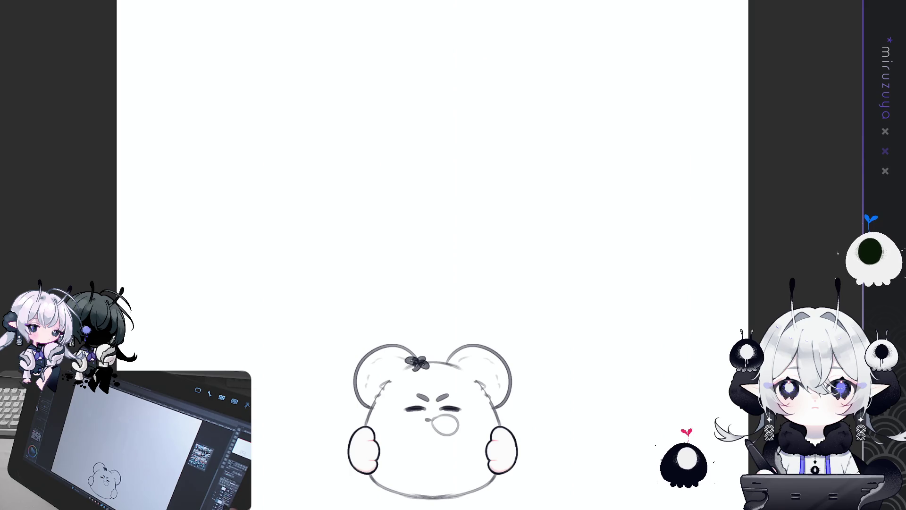
# - Bring the grey bear-face sketch canvas up into view
pyautogui.moveTo(432, 418); pyautogui.dragTo(457, 329)
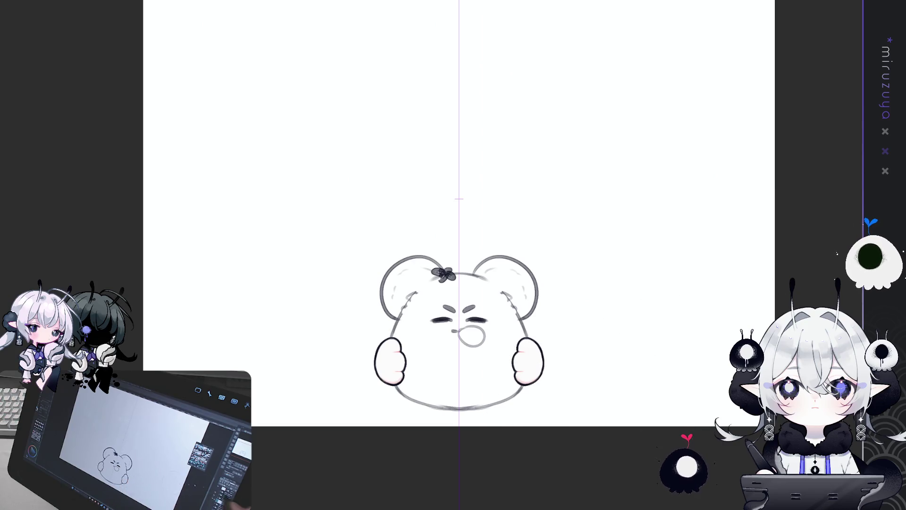
# - Undo so the bear's white paws disappear from the sketch
pyautogui.hotkey('ctrl', 'z')
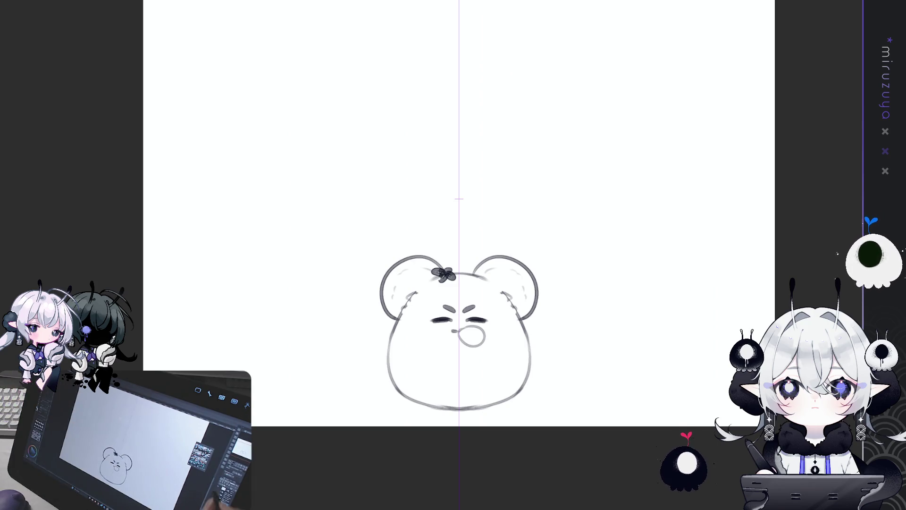
pyautogui.scroll(3, 432, 256)
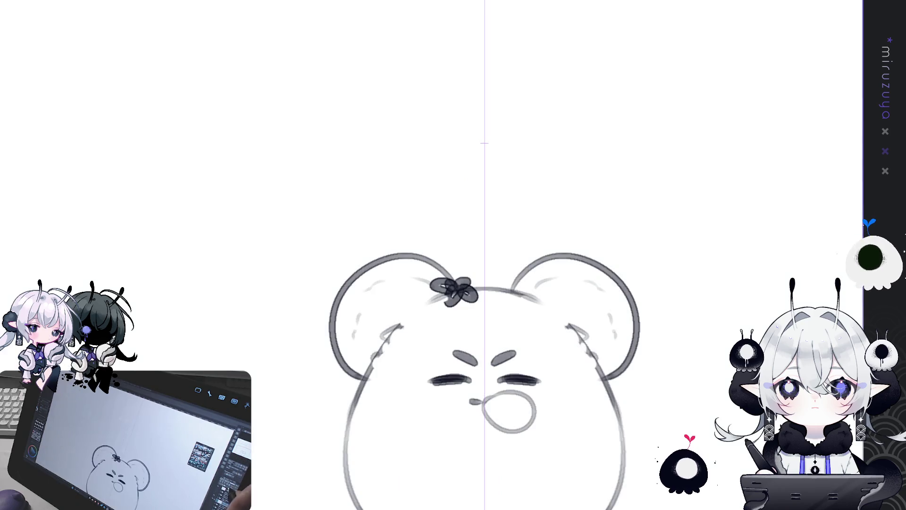
pyautogui.scroll(-2, 481, 255)
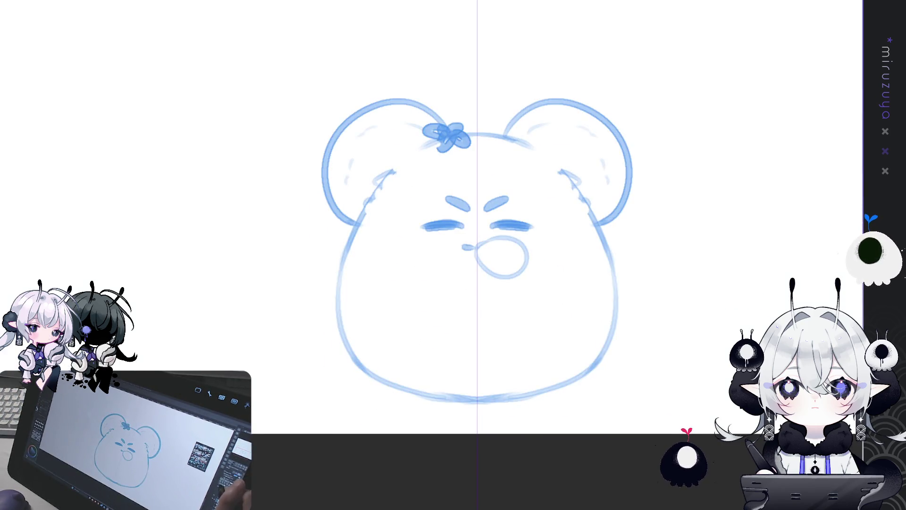
# - Ink dark mirrored outlines down both sides of the bear's face, retrying until clean
pyautogui.moveTo(730, 186); pyautogui.dragTo(720, 158)
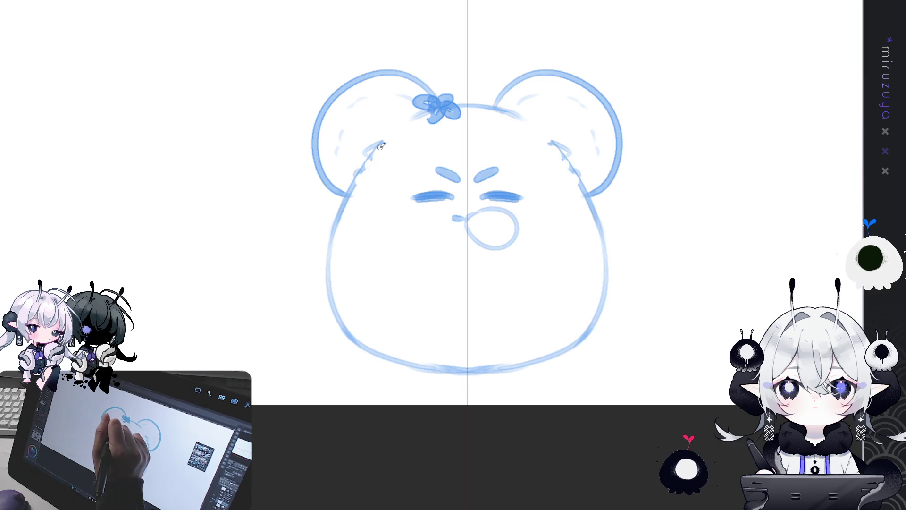
pyautogui.hotkey('ctrl', 'z')
pyautogui.moveTo(369, 164)
pyautogui.mouseDown()
pyautogui.moveTo(330, 278)
pyautogui.moveTo(329, 312)
pyautogui.mouseUp()
pyautogui.hotkey('ctrl', 'z')
pyautogui.moveTo(370, 162); pyautogui.dragTo(332, 330)
pyautogui.hotkey('ctrl', 'z')
pyautogui.moveTo(365, 168); pyautogui.dragTo(329, 277)
pyautogui.moveTo(336, 315); pyautogui.dragTo(347, 322)
pyautogui.hotkey('ctrl', 'z')
pyautogui.moveTo(367, 165); pyautogui.dragTo(357, 342)
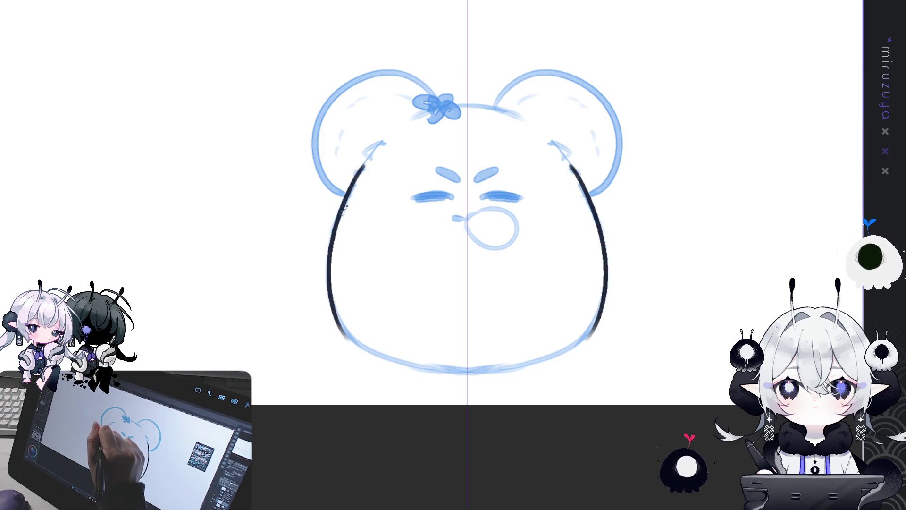
# - With the canvas rotated, ink the outline around the lower-left and bottom of the face
pyautogui.moveTo(185, 137)
pyautogui.mouseDown()
pyautogui.moveTo(663, 173)
pyautogui.moveTo(673, 200)
pyautogui.mouseUp()
pyautogui.moveTo(339, 204); pyautogui.dragTo(322, 300)
pyautogui.hotkey('ctrl', 'z')
pyautogui.moveTo(339, 204); pyautogui.dragTo(351, 318)
pyautogui.moveTo(326, 233); pyautogui.dragTo(354, 326)
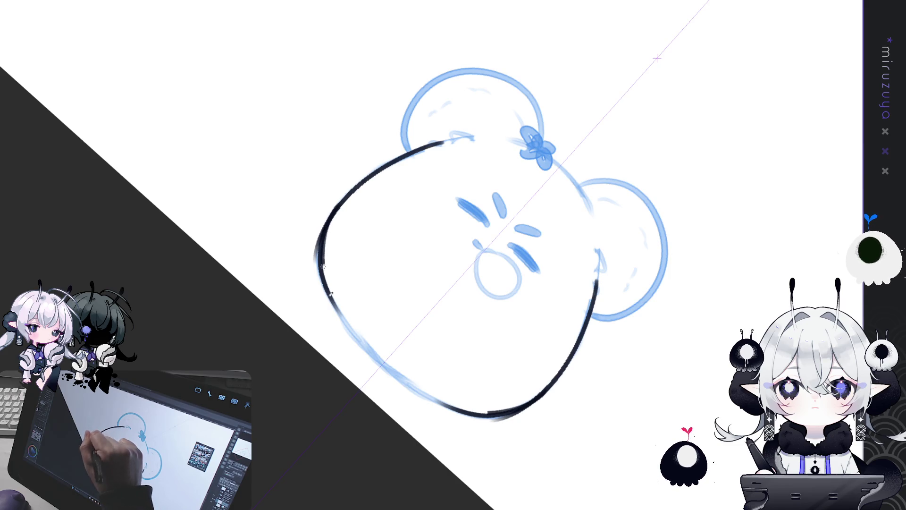
pyautogui.hotkey('ctrl', 'z')
pyautogui.moveTo(327, 241); pyautogui.dragTo(386, 362)
pyautogui.moveTo(328, 277); pyautogui.dragTo(425, 397)
pyautogui.hotkey('ctrl', 'z')
pyautogui.hotkey('ctrl', 'z')
pyautogui.moveTo(333, 298); pyautogui.dragTo(425, 396)
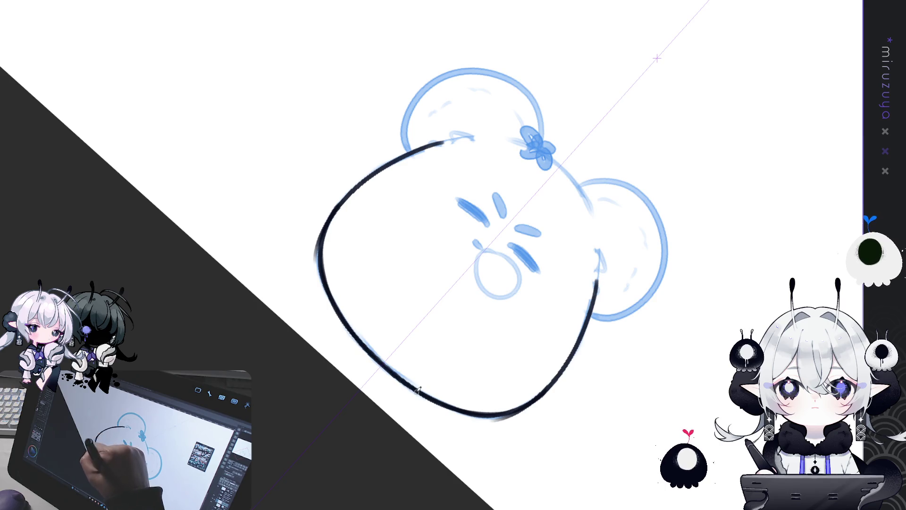
# - Turn the canvas back and darken the lower-left outline of the face
pyautogui.hotkey('ctrl', '-')
pyautogui.press('-')
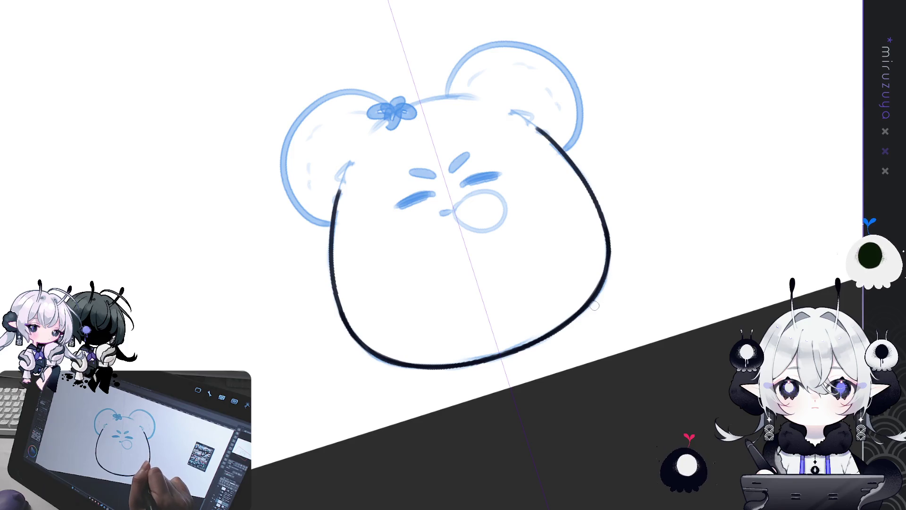
pyautogui.press('^')
pyautogui.press('^')
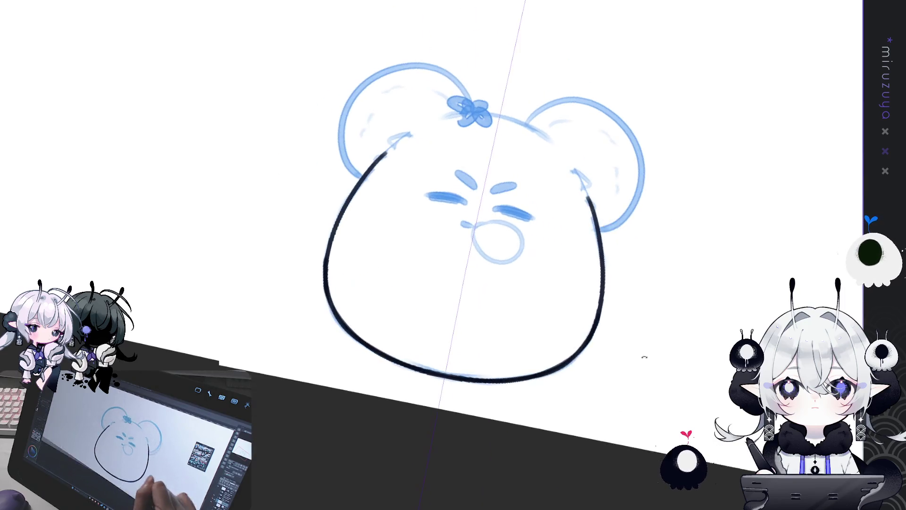
pyautogui.moveTo(326, 286)
pyautogui.mouseDown()
pyautogui.moveTo(586, 351)
pyautogui.moveTo(335, 289)
pyautogui.mouseUp()
pyautogui.hotkey('ctrl', 'z')
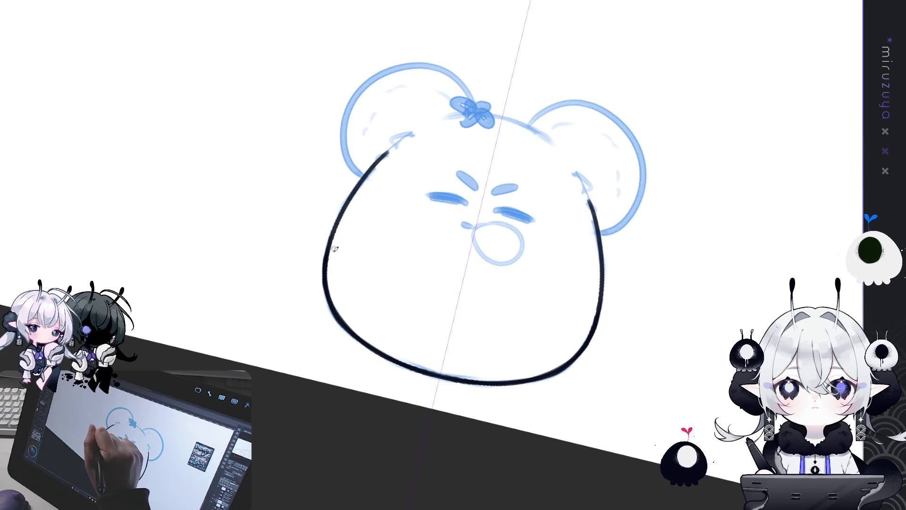
pyautogui.hotkey('ctrl', 'z')
pyautogui.moveTo(326, 278); pyautogui.dragTo(354, 332)
pyautogui.hotkey('ctrl', 'z')
pyautogui.moveTo(324, 285); pyautogui.dragTo(359, 336)
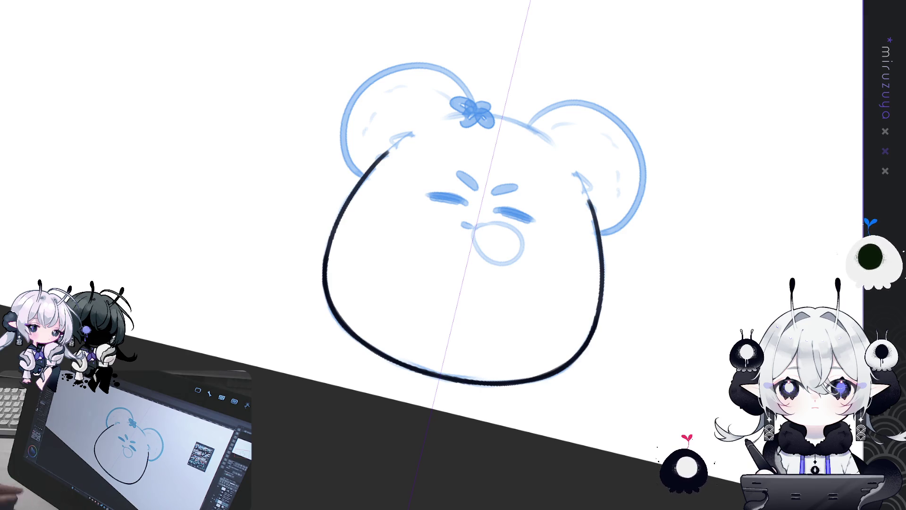
pyautogui.moveTo(538, 468)
pyautogui.mouseDown()
pyautogui.moveTo(676, 171)
pyautogui.moveTo(677, 140)
pyautogui.mouseUp()
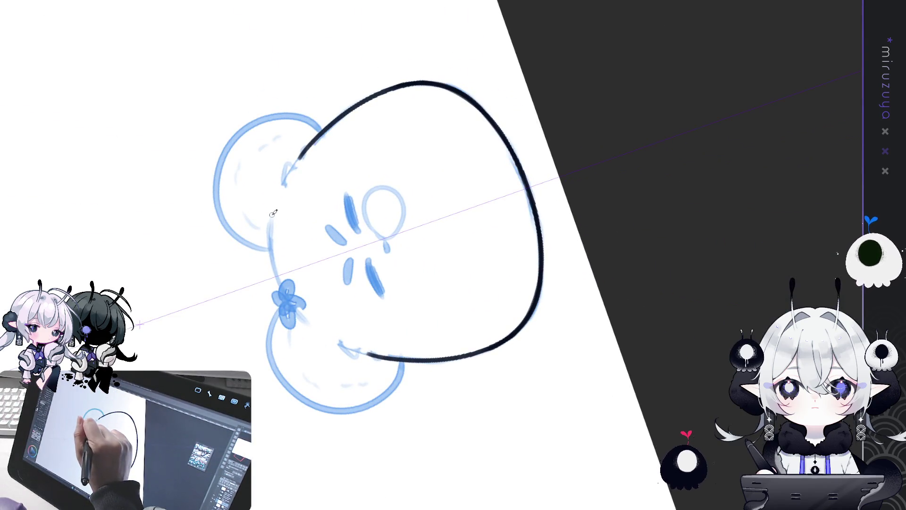
# - Ink the left side and top of the bear's head outline
pyautogui.moveTo(271, 217); pyautogui.dragTo(310, 325)
pyautogui.moveTo(270, 220); pyautogui.dragTo(310, 324)
pyautogui.hotkey('ctrl', 'z')
pyautogui.moveTo(271, 217); pyautogui.dragTo(319, 328)
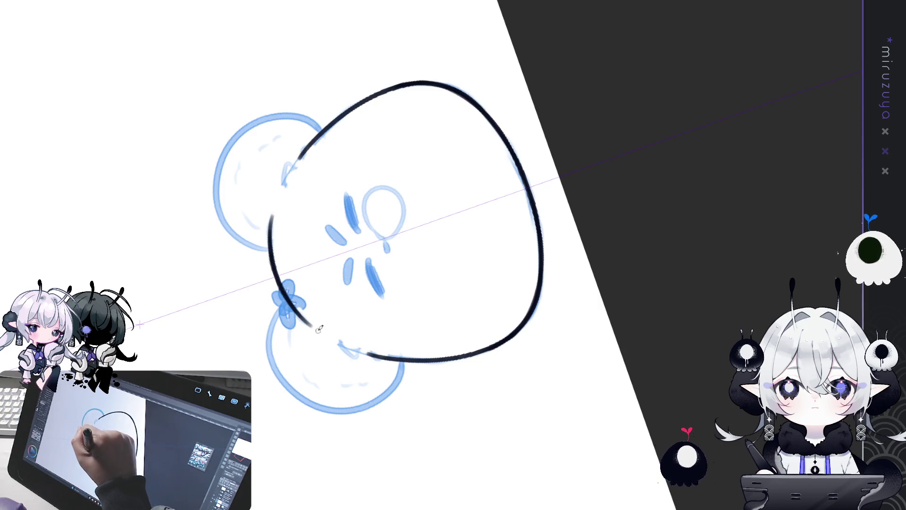
pyautogui.moveTo(275, 207)
pyautogui.mouseDown()
pyautogui.moveTo(321, 327)
pyautogui.moveTo(439, 156)
pyautogui.mouseUp()
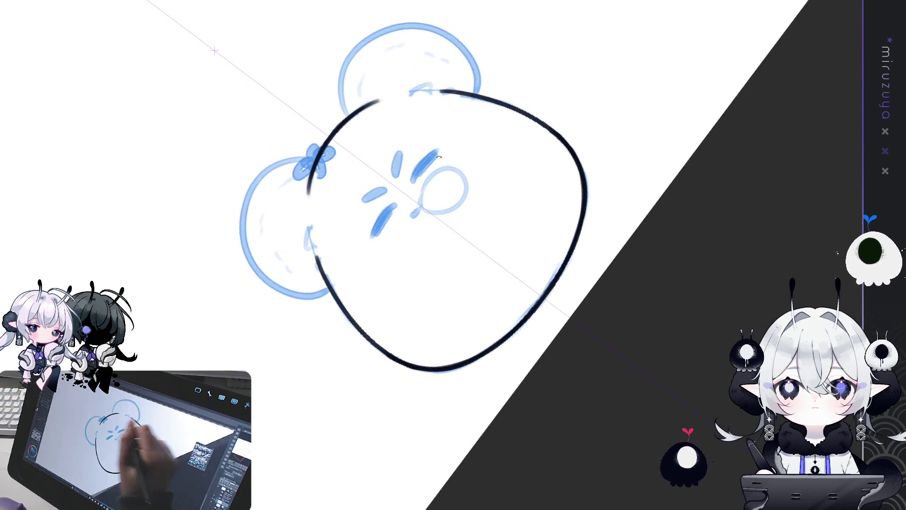
# - Ink the mirrored ear outlines, enlarge the brush and tilt the canvas toward the eyes
pyautogui.moveTo(337, 290)
pyautogui.mouseDown()
pyautogui.moveTo(647, 227)
pyautogui.moveTo(631, 273)
pyautogui.moveTo(636, 233)
pyautogui.moveTo(732, 172)
pyautogui.moveTo(479, 105)
pyautogui.mouseUp()
pyautogui.moveTo(458, 144)
pyautogui.mouseDown()
pyautogui.moveTo(582, 169)
pyautogui.moveTo(562, 223)
pyautogui.mouseUp()
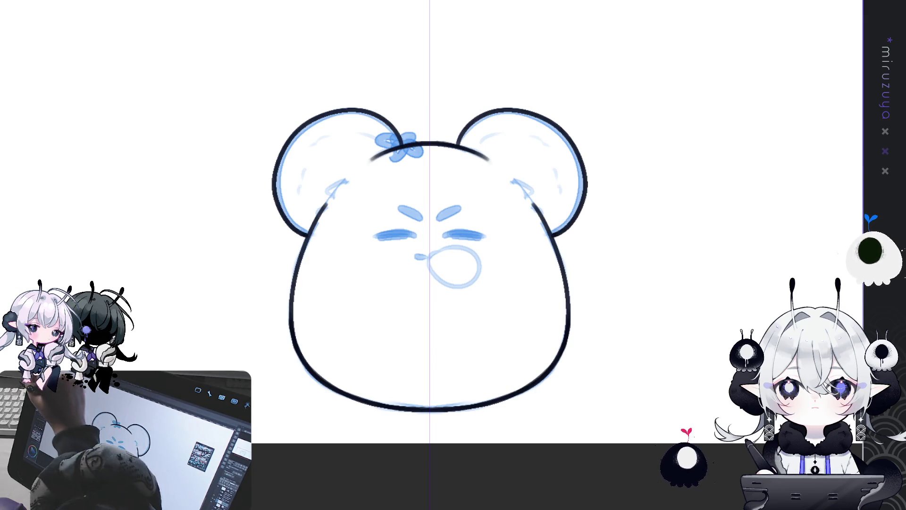
pyautogui.press('e')
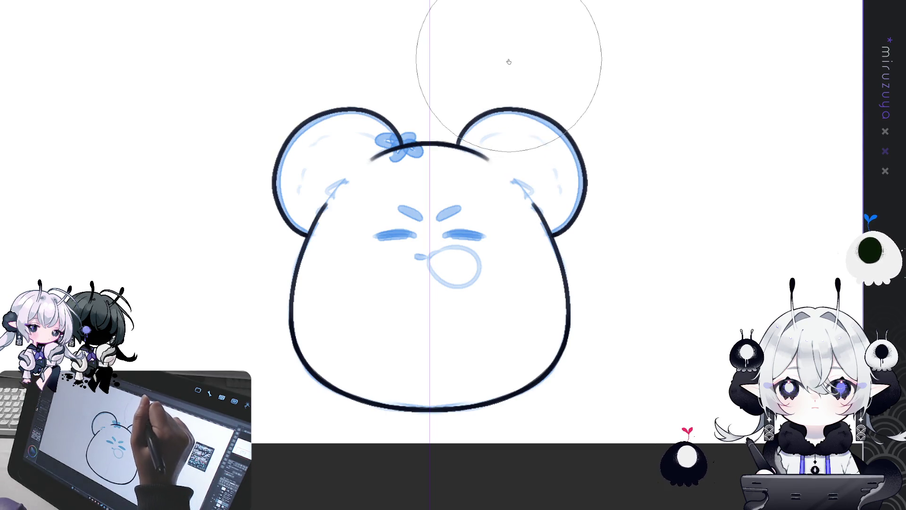
pyautogui.moveTo(599, 150)
pyautogui.mouseDown()
pyautogui.moveTo(536, 421)
pyautogui.moveTo(615, 271)
pyautogui.mouseUp()
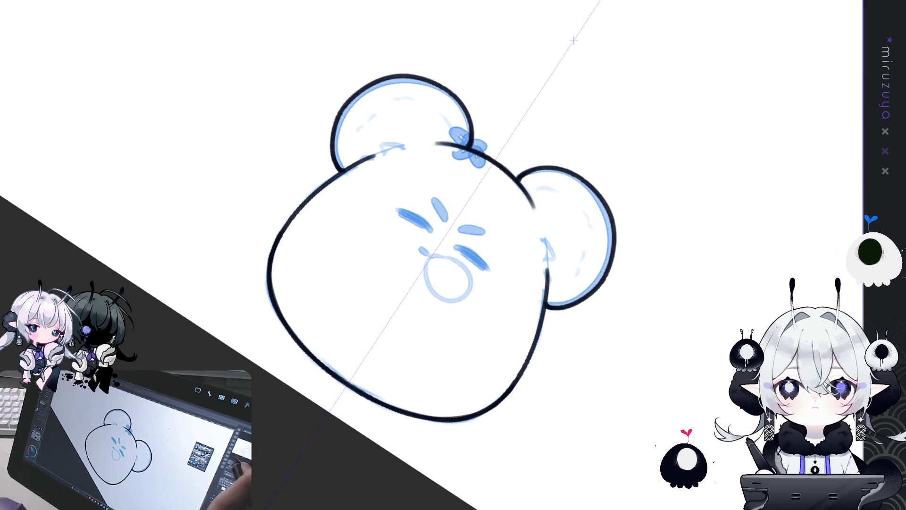
pyautogui.moveTo(466, 71); pyautogui.dragTo(461, 263)
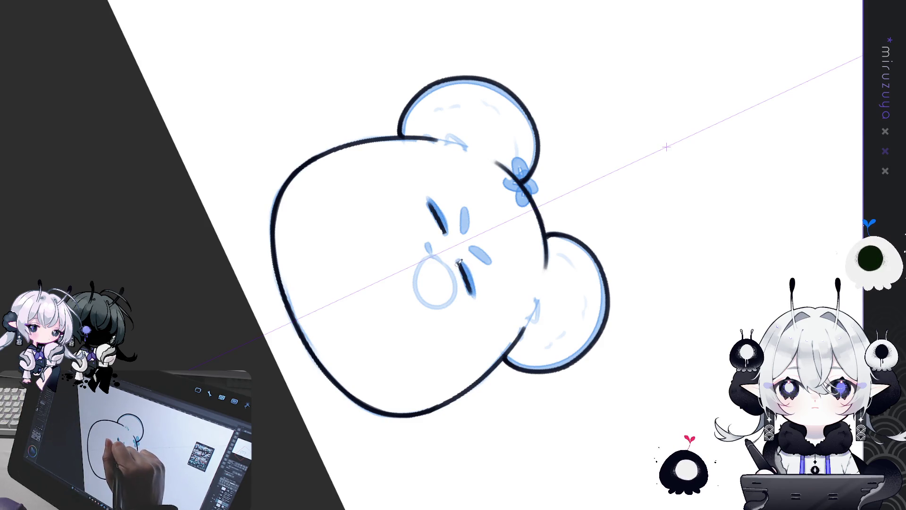
# - Ink both closed eyes and the cheek marks in bold black over the blue sketch
pyautogui.moveTo(429, 201); pyautogui.dragTo(448, 232)
pyautogui.moveTo(461, 262); pyautogui.dragTo(470, 294)
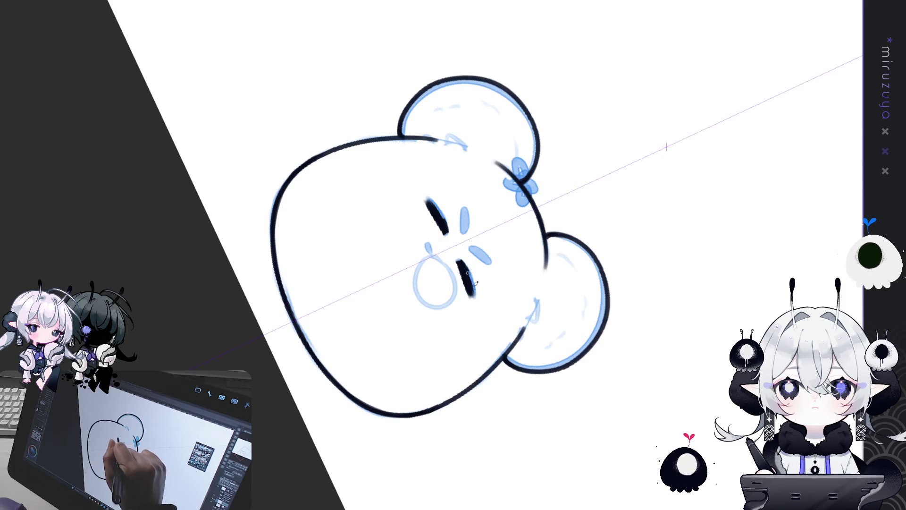
pyautogui.moveTo(460, 262); pyautogui.dragTo(474, 292)
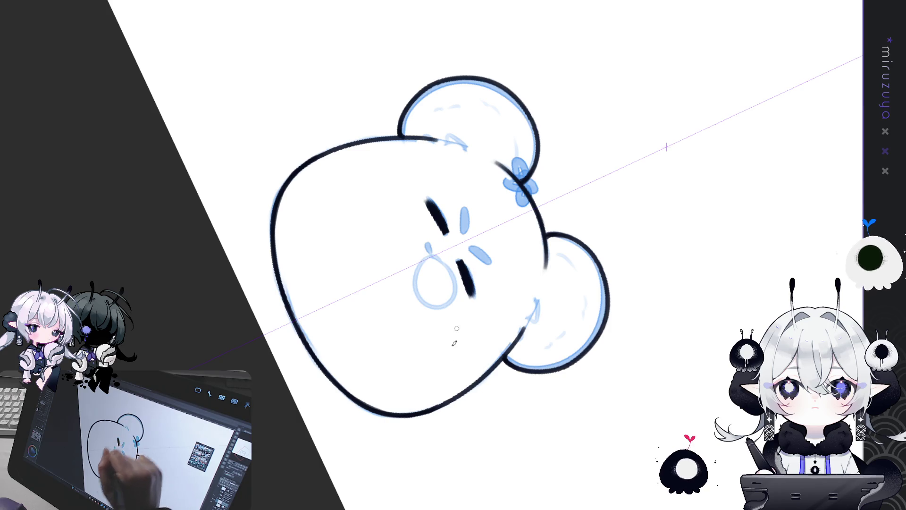
pyautogui.moveTo(666, 147); pyautogui.dragTo(586, 48)
pyautogui.moveTo(437, 197); pyautogui.dragTo(448, 217)
pyautogui.moveTo(464, 230); pyautogui.dragTo(487, 232)
pyautogui.moveTo(439, 198); pyautogui.dragTo(443, 216)
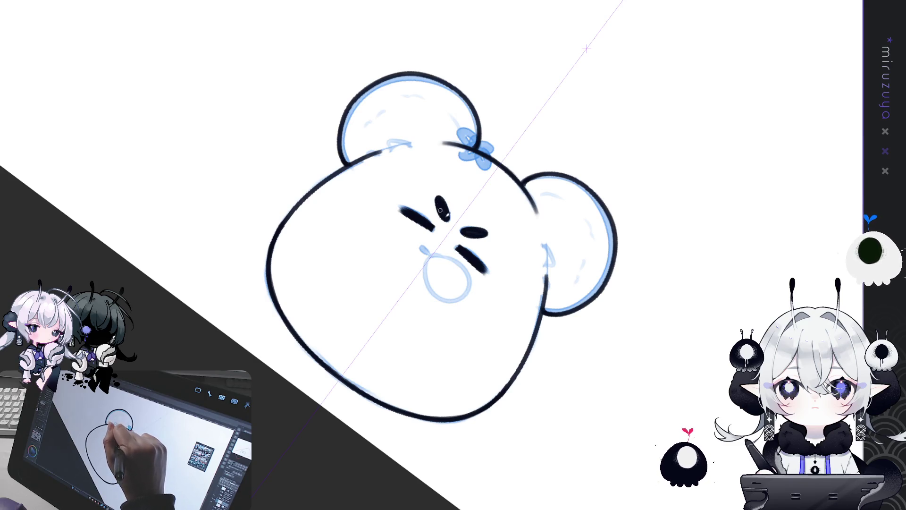
# - Add symmetric inner-ear strokes and extend the top head line, tilting the canvas toward the mouth
pyautogui.hotkey('ctrl', '0')
pyautogui.press('-')
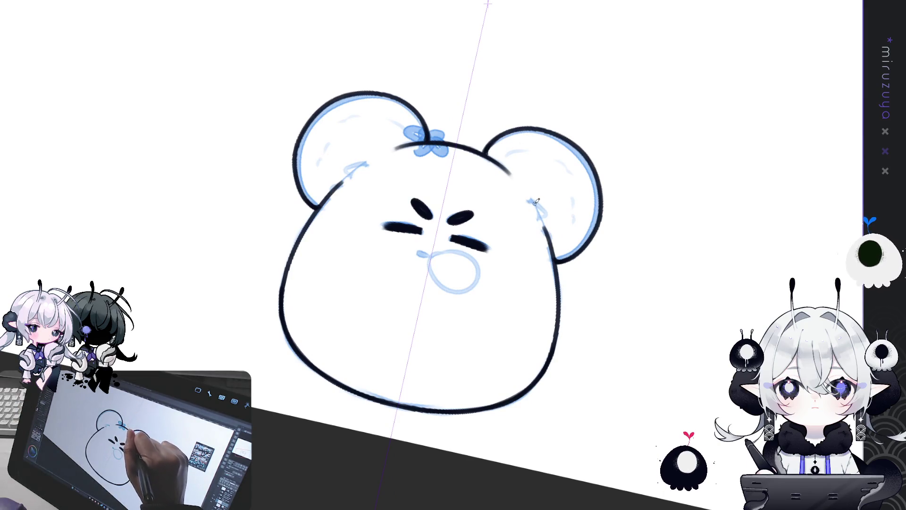
pyautogui.moveTo(535, 200); pyautogui.dragTo(549, 221)
pyautogui.hotkey('ctrl', 'z')
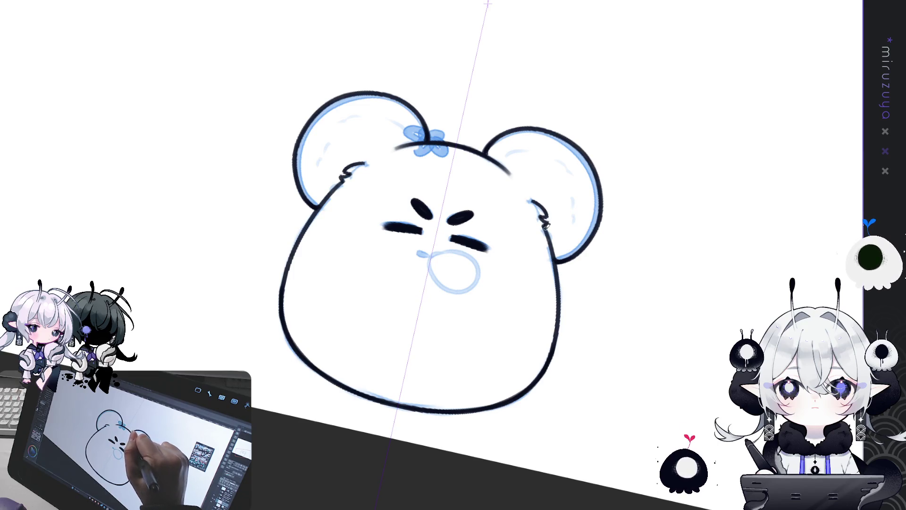
pyautogui.hotkey('ctrl', 'shift', 'r')
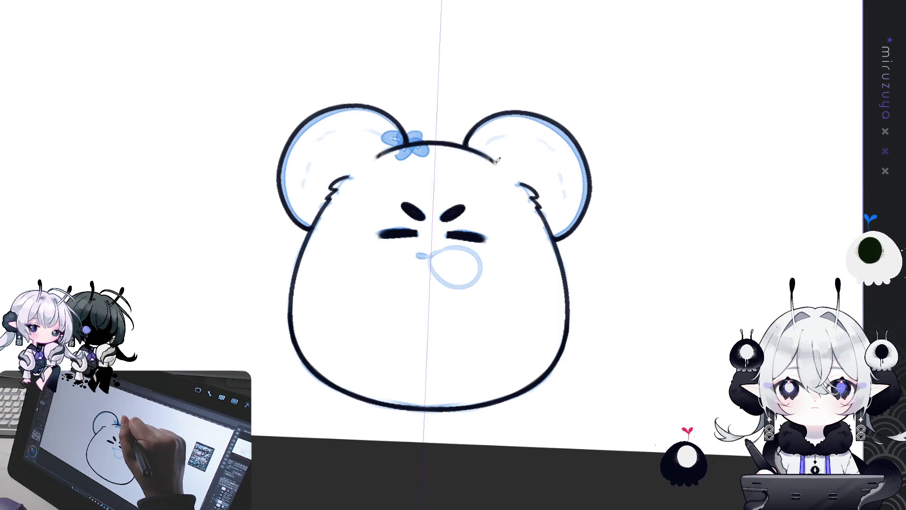
pyautogui.moveTo(497, 161); pyautogui.dragTo(505, 172)
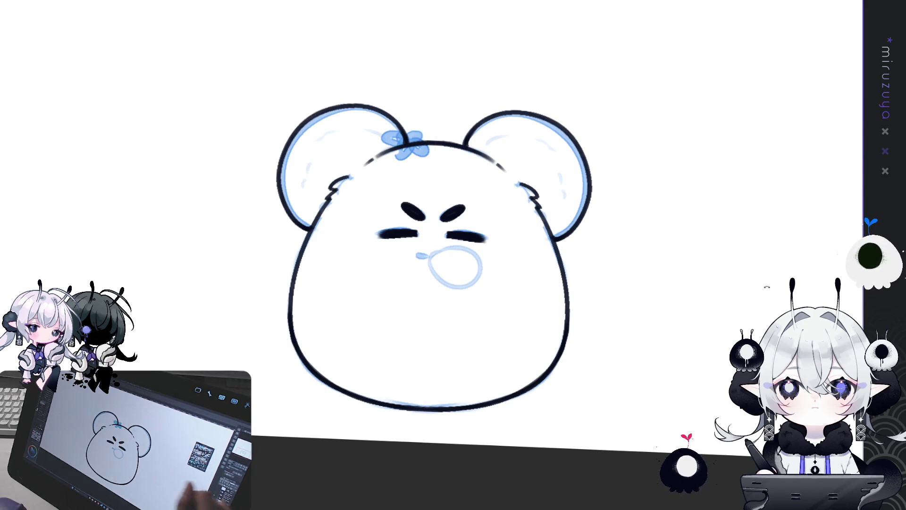
pyautogui.moveTo(718, 145); pyautogui.dragTo(408, 434)
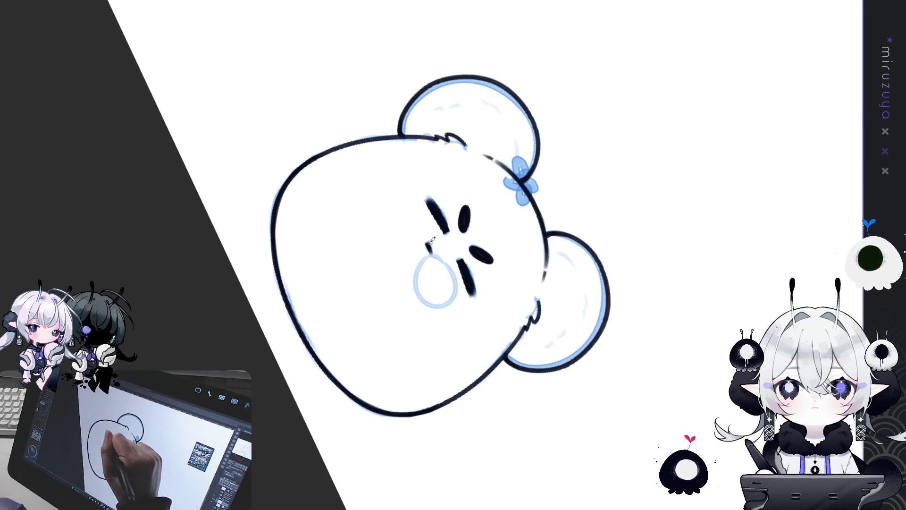
# - Trace the round mouth in dark ink over the blue circle, undoing and redrawing repeatedly
pyautogui.moveTo(430, 241)
pyautogui.mouseDown()
pyautogui.moveTo(584, 219)
pyautogui.moveTo(432, 253)
pyautogui.moveTo(413, 306)
pyautogui.moveTo(453, 266)
pyautogui.moveTo(425, 305)
pyautogui.moveTo(447, 278)
pyautogui.moveTo(412, 270)
pyautogui.moveTo(448, 295)
pyautogui.mouseUp()
pyautogui.hotkey('ctrl', 'z')
pyautogui.hotkey('ctrl', 'z')
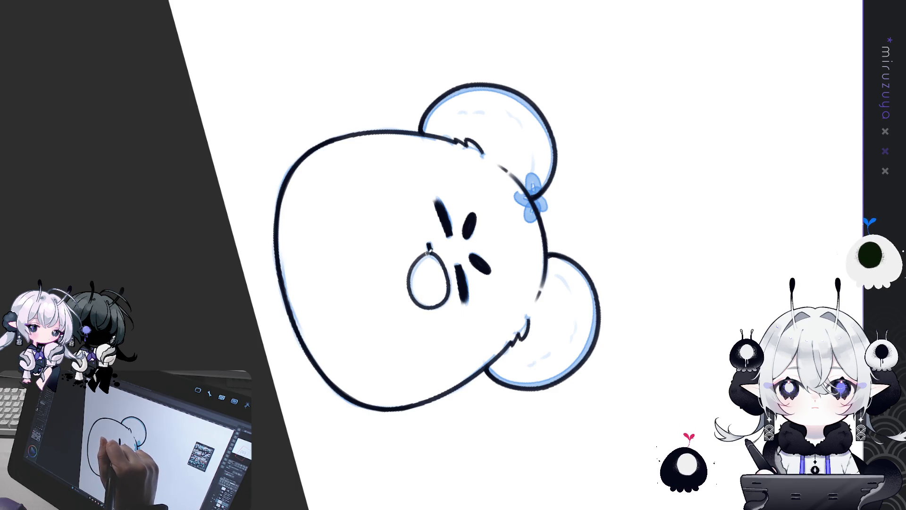
pyautogui.hotkey('ctrl', 'z')
pyautogui.moveTo(428, 249)
pyautogui.mouseDown()
pyautogui.moveTo(412, 270)
pyautogui.moveTo(433, 307)
pyautogui.mouseUp()
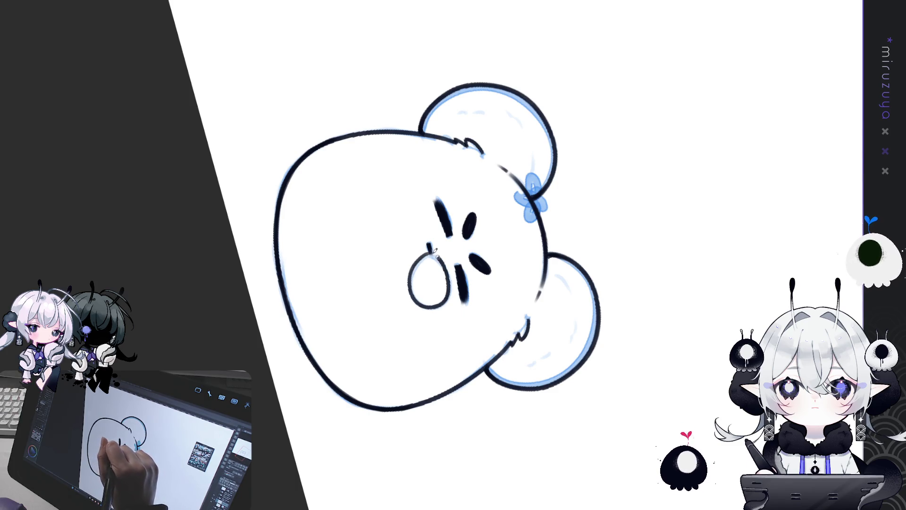
pyautogui.hotkey('ctrl', 'z')
pyautogui.moveTo(428, 249)
pyautogui.mouseDown()
pyautogui.moveTo(412, 277)
pyautogui.moveTo(450, 286)
pyautogui.mouseUp()
pyautogui.hotkey('ctrl', 'z')
pyautogui.moveTo(428, 249)
pyautogui.mouseDown()
pyautogui.moveTo(413, 273)
pyautogui.moveTo(450, 287)
pyautogui.mouseUp()
pyautogui.hotkey('ctrl', 'z')
pyautogui.moveTo(428, 249); pyautogui.dragTo(451, 283)
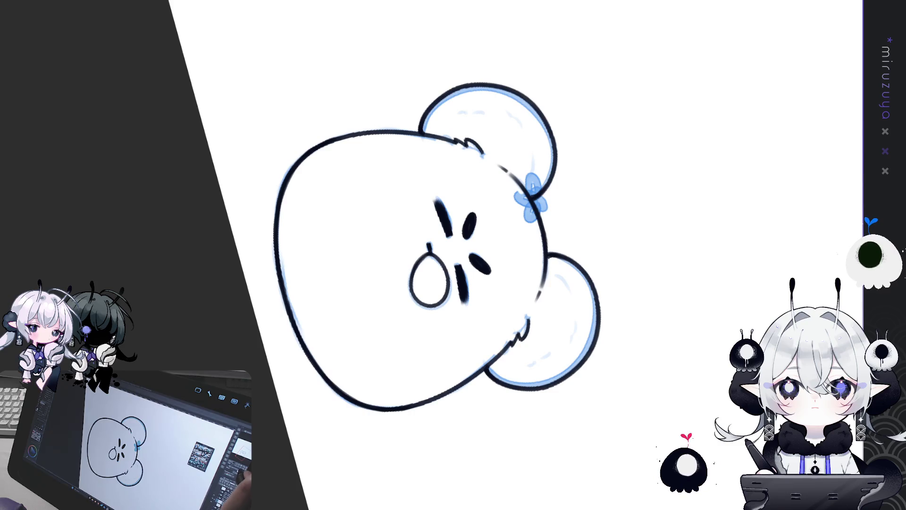
# - Check the mouth upright, then retrace it until a clean full circle outline remains
pyautogui.hotkey('ctrl', '0')
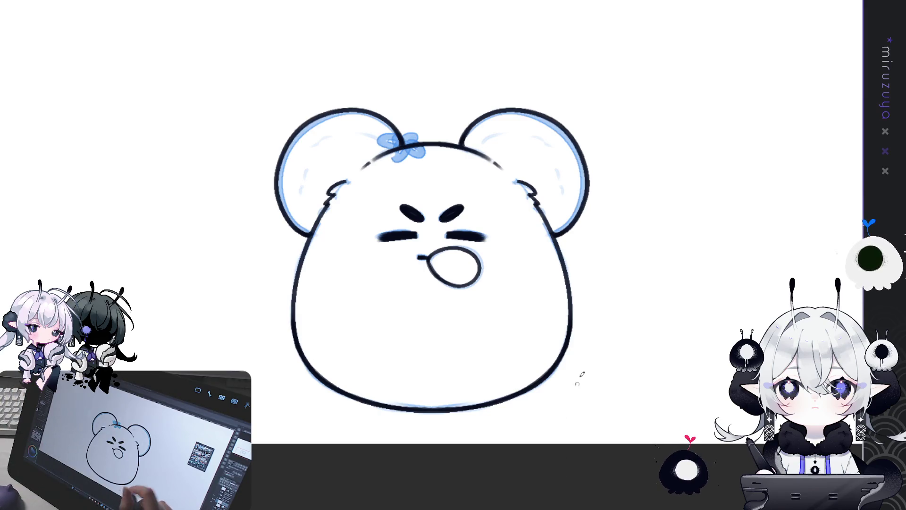
pyautogui.press('^')
pyautogui.press('^')
pyautogui.press('^')
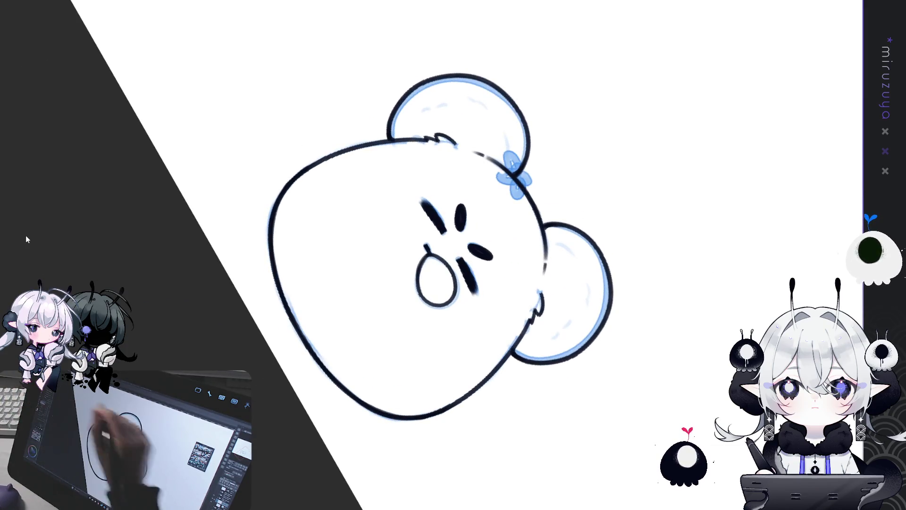
pyautogui.hotkey('ctrl', 'z')
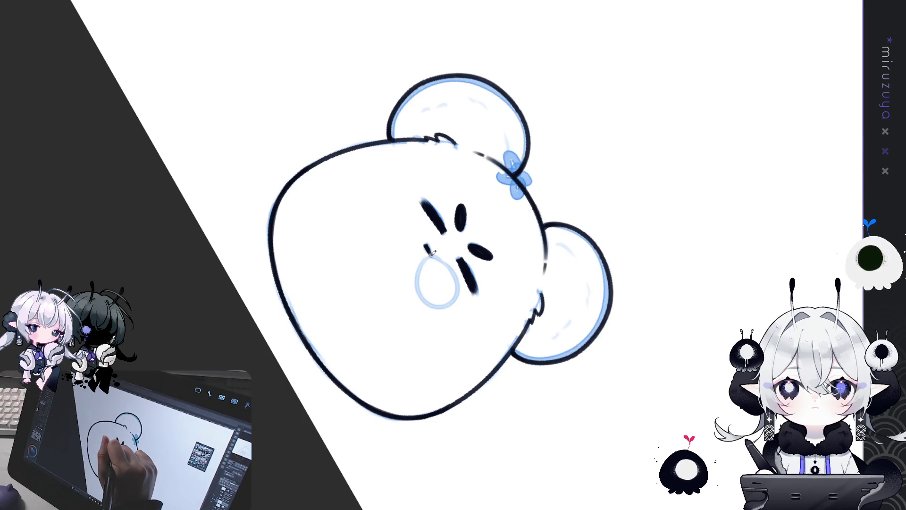
pyautogui.moveTo(418, 298); pyautogui.dragTo(453, 263)
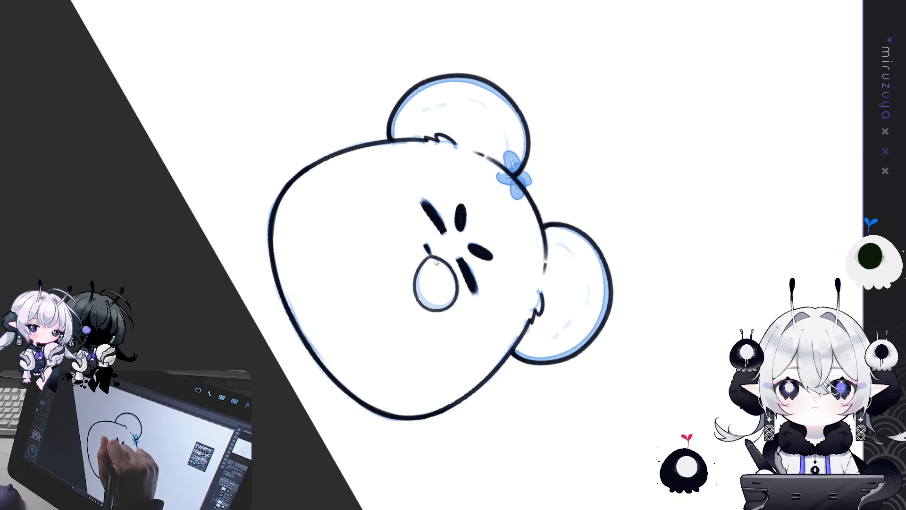
pyautogui.hotkey('ctrl', 'z')
pyautogui.moveTo(417, 264); pyautogui.dragTo(461, 296)
pyautogui.hotkey('ctrl', 'z')
pyautogui.moveTo(424, 255)
pyautogui.mouseDown()
pyautogui.moveTo(434, 311)
pyautogui.moveTo(457, 273)
pyautogui.moveTo(419, 271)
pyautogui.moveTo(448, 262)
pyautogui.moveTo(448, 308)
pyautogui.mouseUp()
pyautogui.hotkey('ctrl', 'z')
pyautogui.hotkey('ctrl', 'z')
pyautogui.hotkey('ctrl', 'z')
pyautogui.moveTo(427, 254)
pyautogui.mouseDown()
pyautogui.moveTo(435, 310)
pyautogui.moveTo(457, 272)
pyautogui.mouseUp()
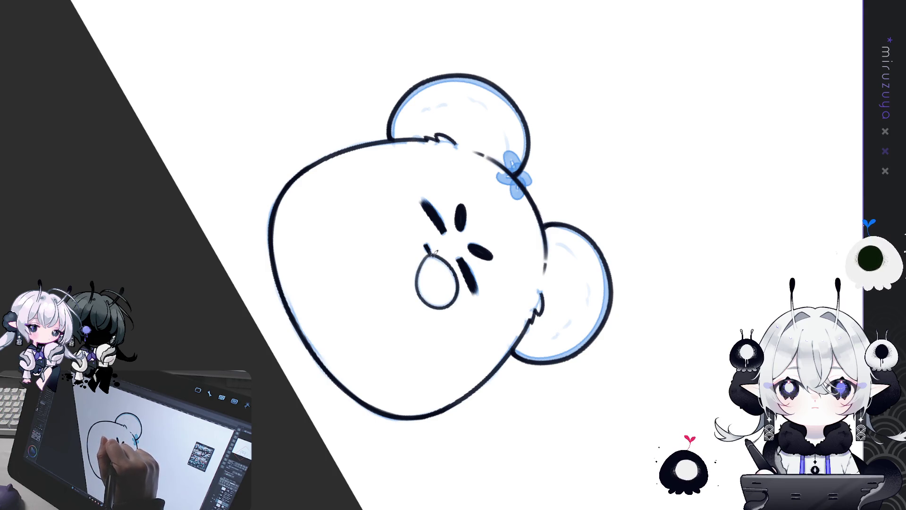
pyautogui.moveTo(428, 251)
pyautogui.mouseDown()
pyautogui.moveTo(646, 382)
pyautogui.moveTo(432, 263)
pyautogui.mouseUp()
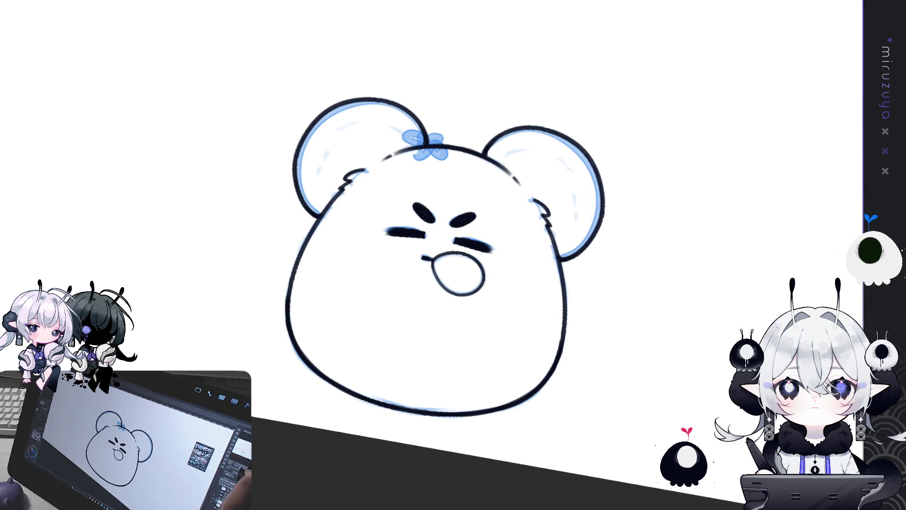
# - Draw a four-petal flower outline with a radial symmetry ruler and move it onto the blue flower
pyautogui.press('-')
pyautogui.press('-')
pyautogui.press('-')
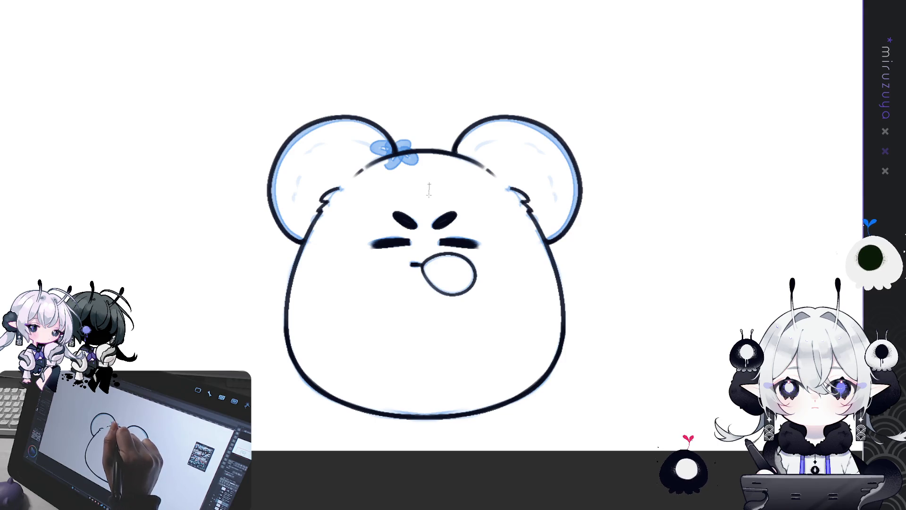
pyautogui.moveTo(430, 189); pyautogui.dragTo(430, 163)
pyautogui.hotkey('ctrl', 'z')
pyautogui.hotkey('ctrl', 'z')
pyautogui.hotkey('ctrl', 'z')
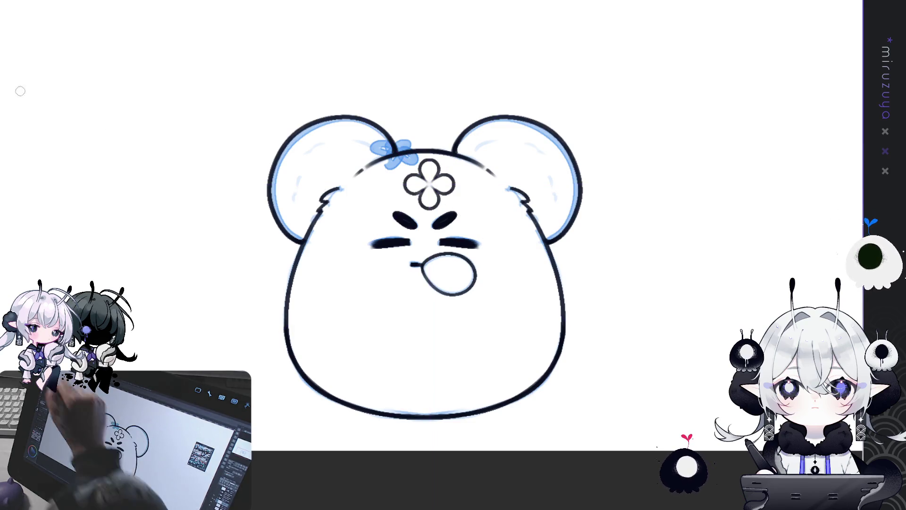
pyautogui.moveTo(544, 220); pyautogui.dragTo(506, 192)
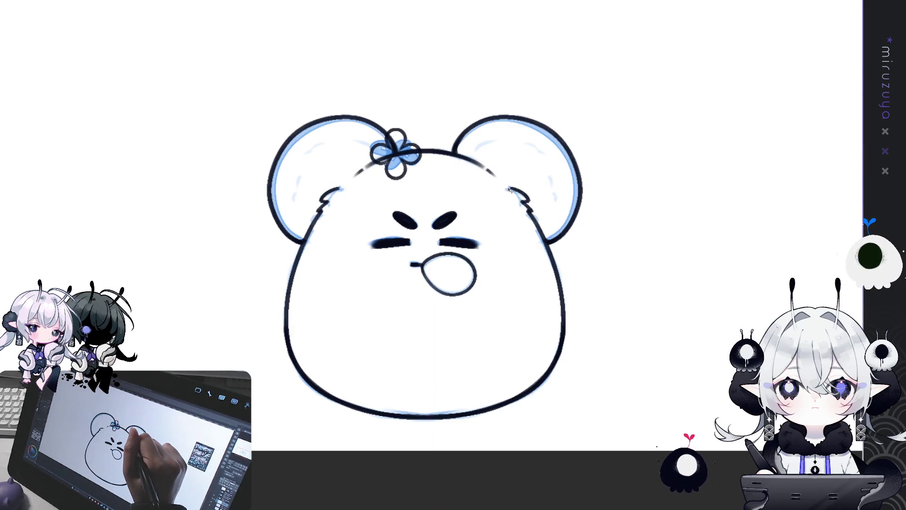
# - Rotate and fine-tune the flower outline with two transforms so it matches the blue fill
pyautogui.hotkey('ctrl', 't')
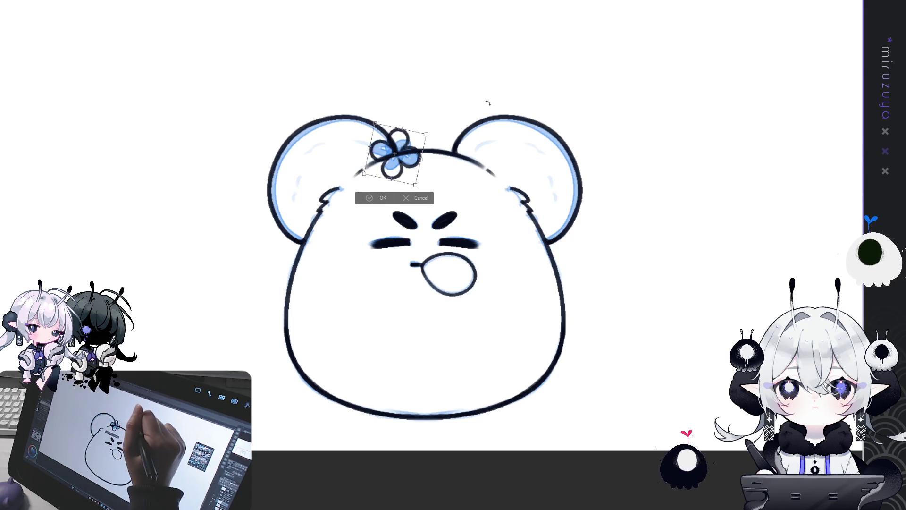
pyautogui.moveTo(428, 182); pyautogui.dragTo(409, 188)
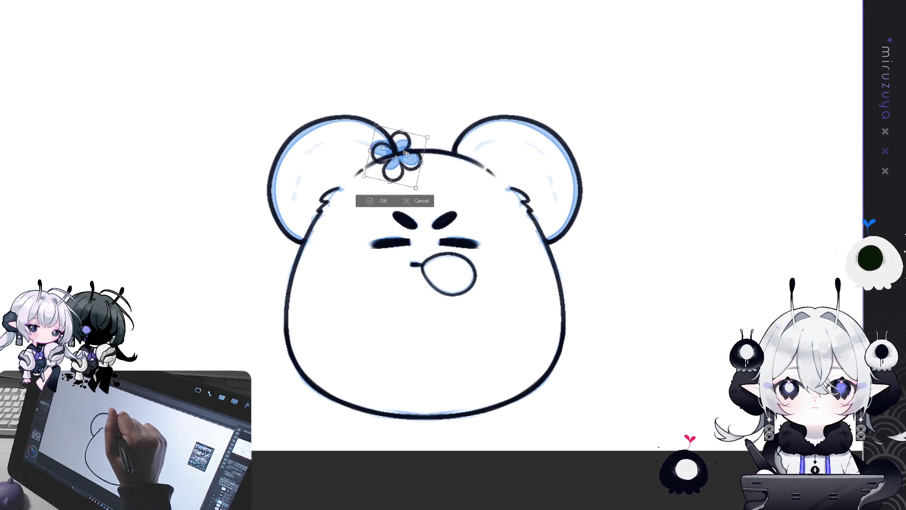
pyautogui.click(381, 201)
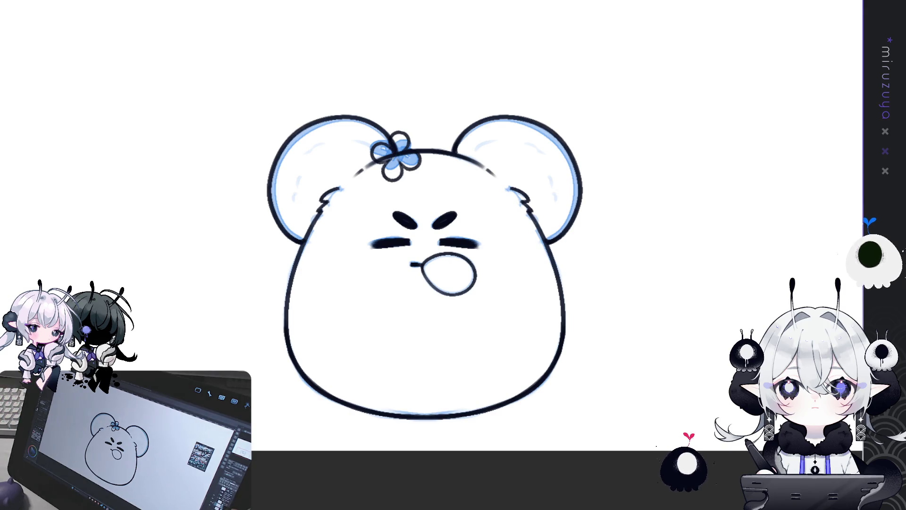
pyautogui.hotkey('ctrl', 't')
pyautogui.moveTo(423, 142)
pyautogui.mouseDown()
pyautogui.moveTo(415, 141)
pyautogui.moveTo(418, 110)
pyautogui.mouseUp()
pyautogui.press('Return')
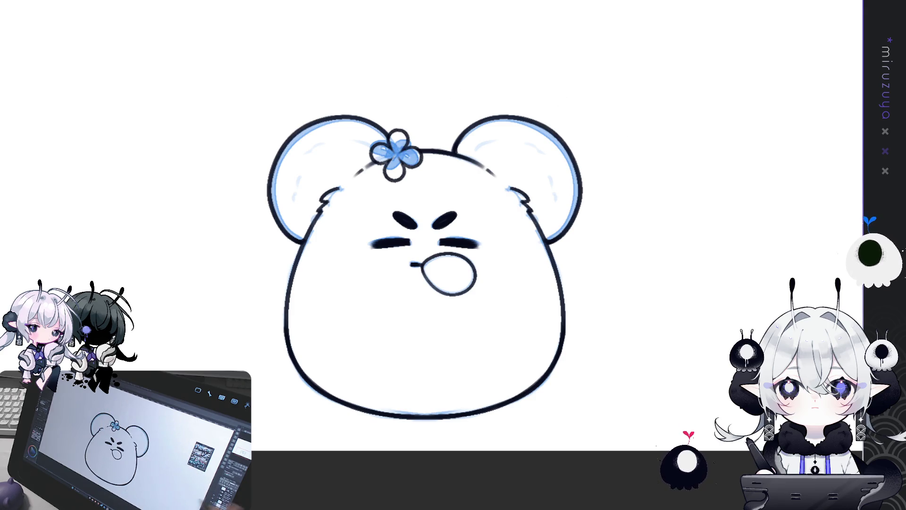
pyautogui.moveTo(664, 340)
pyautogui.mouseDown()
pyautogui.moveTo(672, 310)
pyautogui.moveTo(689, 318)
pyautogui.mouseUp()
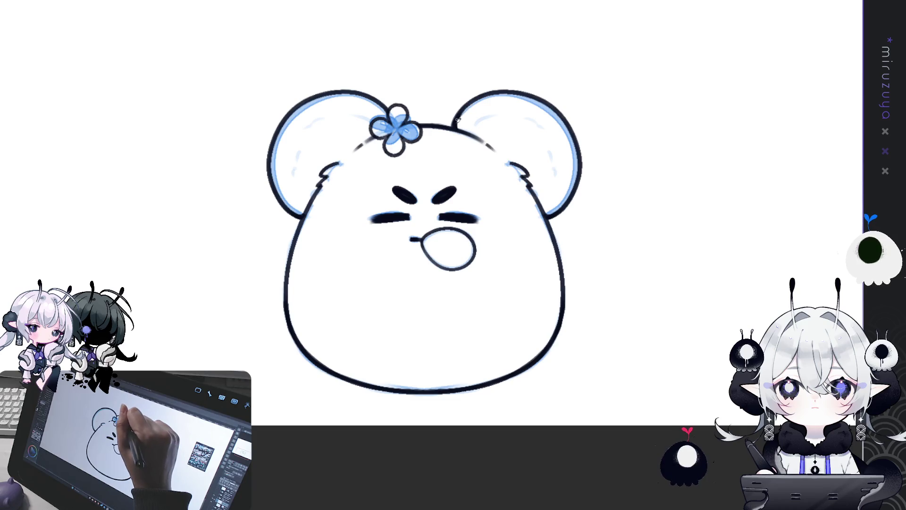
# - Darken the right ear's top outline and add short highlight dashes inside both ears
pyautogui.moveTo(459, 106); pyautogui.dragTo(570, 125)
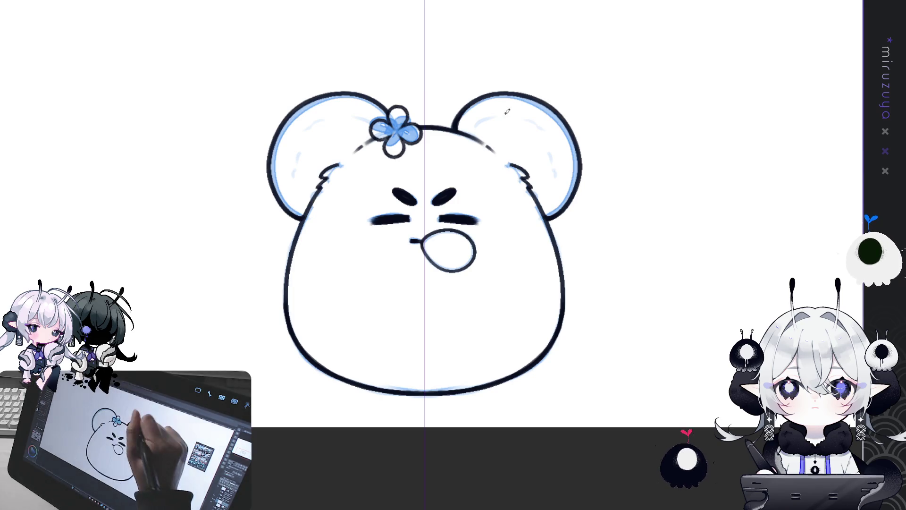
pyautogui.moveTo(342, 106); pyautogui.dragTo(358, 108)
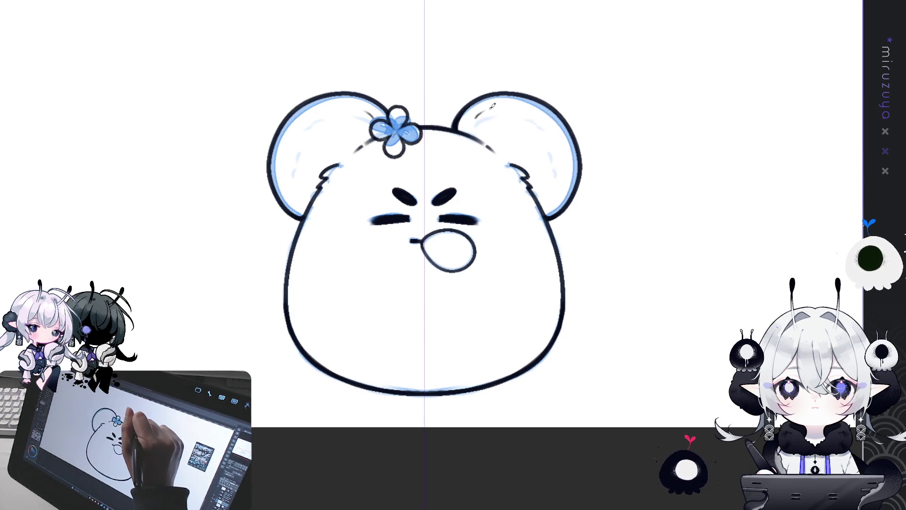
pyautogui.moveTo(492, 106); pyautogui.dragTo(557, 120)
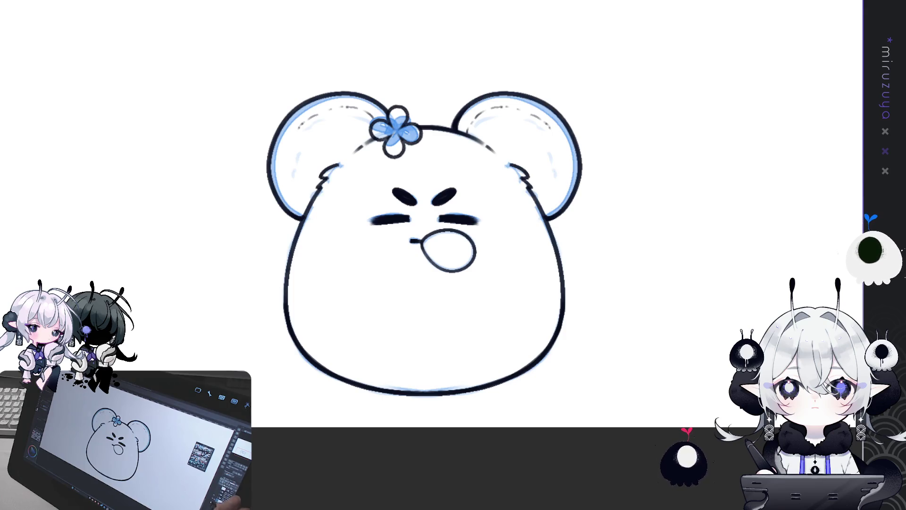
# - Undo the ear colouring, then lasso-fill the bear's silhouette flat light blue
pyautogui.hotkey('ctrl', 'z')
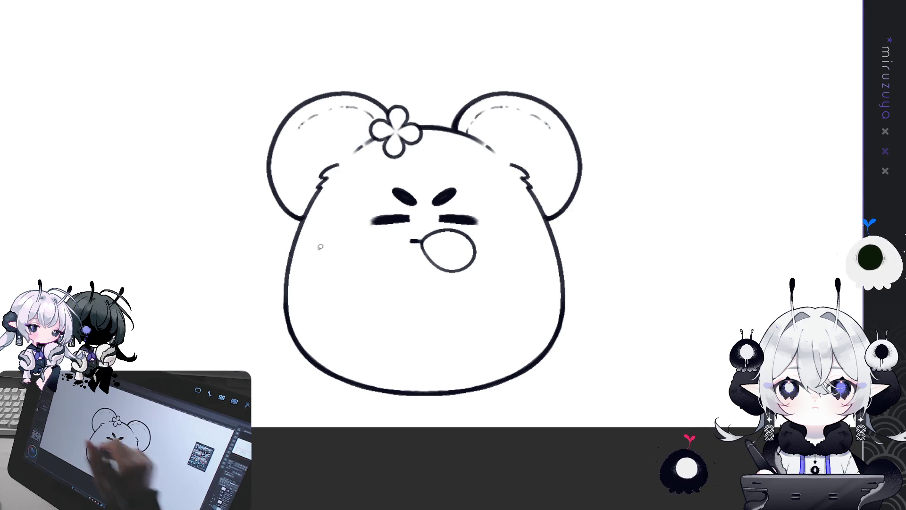
pyautogui.moveTo(273, 379)
pyautogui.mouseDown()
pyautogui.moveTo(627, 71)
pyautogui.moveTo(349, 414)
pyautogui.mouseUp()
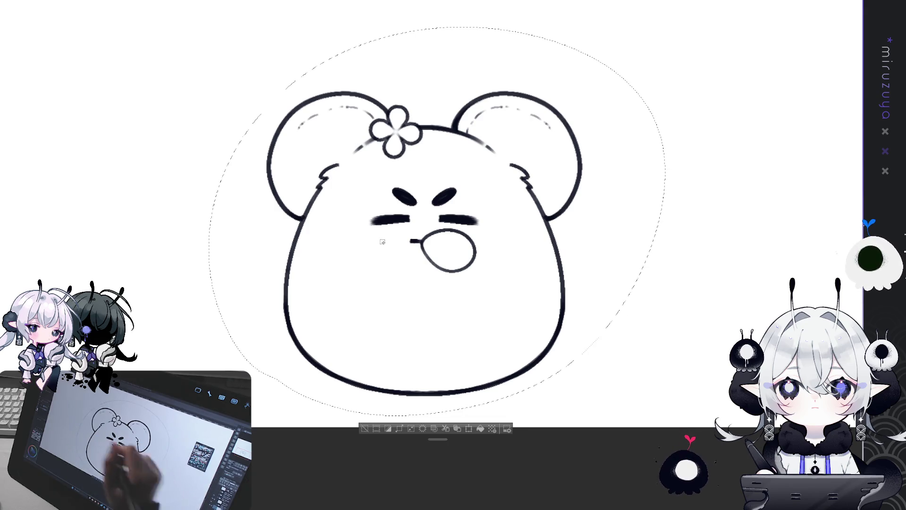
pyautogui.hotkey('ctrl', 'd')
pyautogui.moveTo(258, 109)
pyautogui.mouseDown()
pyautogui.moveTo(601, 310)
pyautogui.moveTo(269, 100)
pyautogui.mouseUp()
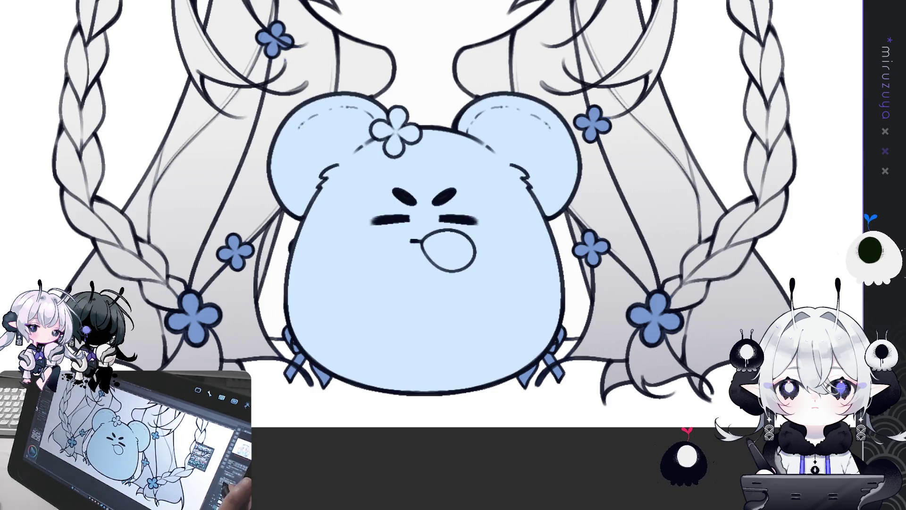
# - Apply a soft white-to-blue gradient over the bear, redoing it once for a softer blend
pyautogui.moveTo(440, 234); pyautogui.dragTo(454, 276)
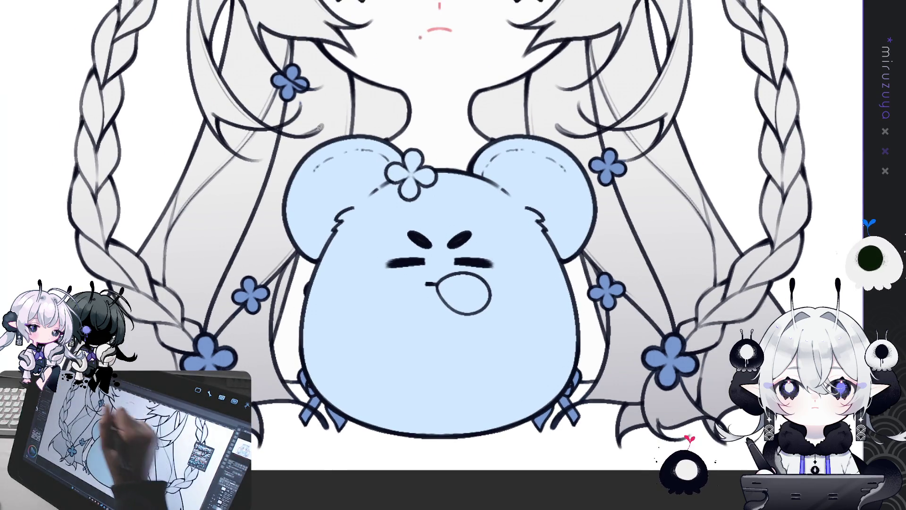
pyautogui.moveTo(425, 178); pyautogui.dragTo(493, 366)
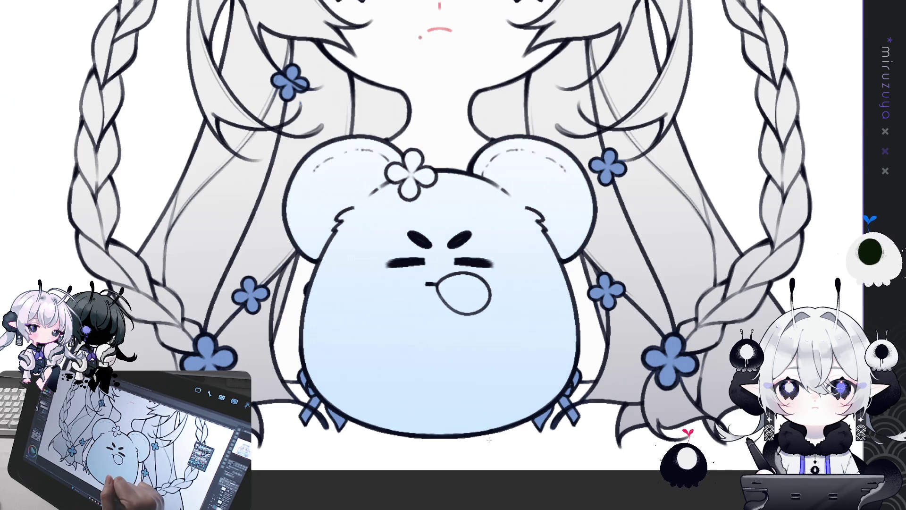
pyautogui.hotkey('ctrl', 'z')
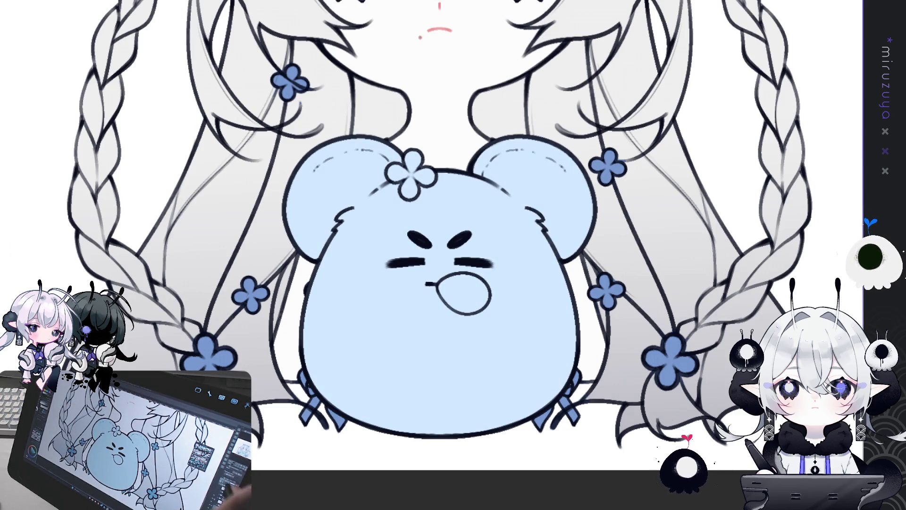
pyautogui.moveTo(424, 177); pyautogui.dragTo(482, 368)
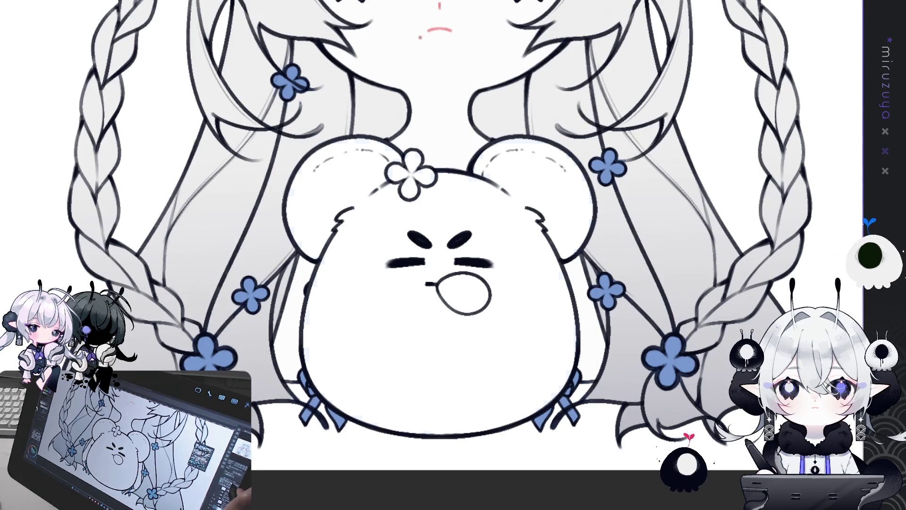
pyautogui.moveTo(425, 177); pyautogui.dragTo(489, 397)
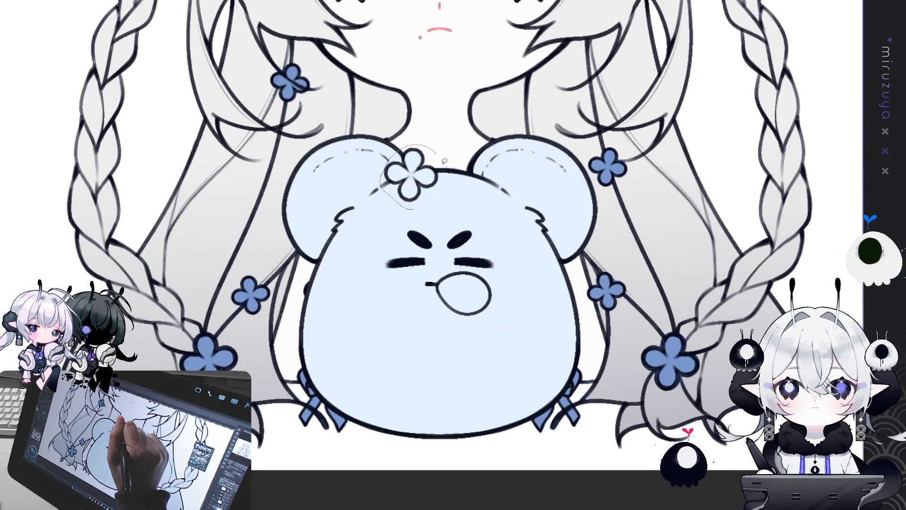
# - Fill the head flower solid blue and the bear's mouth white
pyautogui.moveTo(407, 173); pyautogui.dragTo(450, 183)
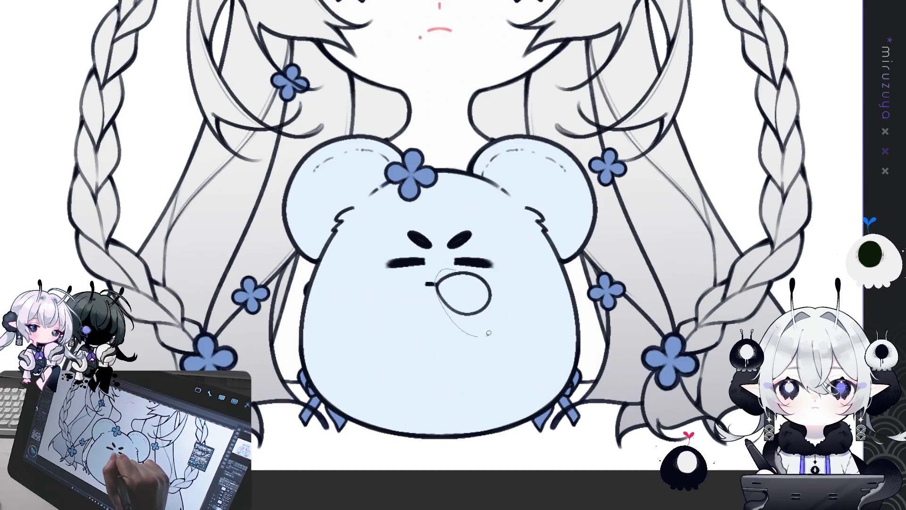
pyautogui.click(464, 296)
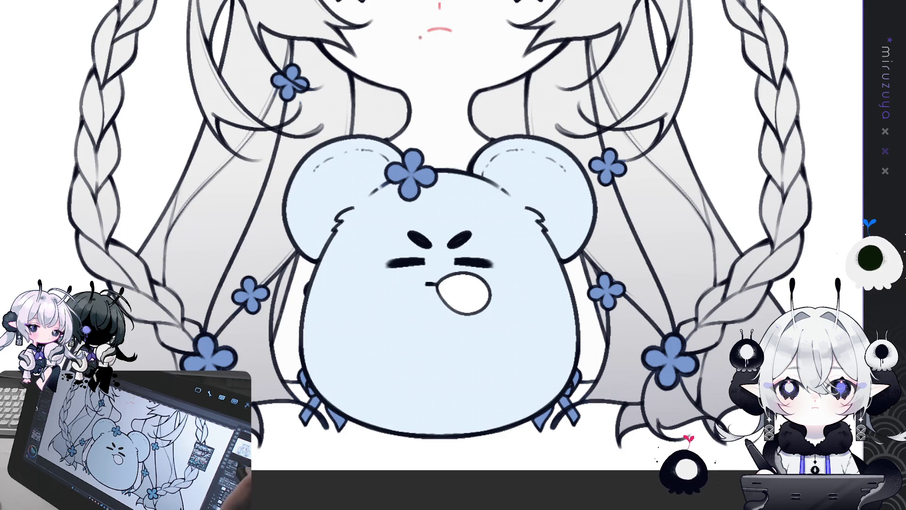
# - Fit the canvas to the window to review the finished bear
pyautogui.hotkey('ctrl', '0')
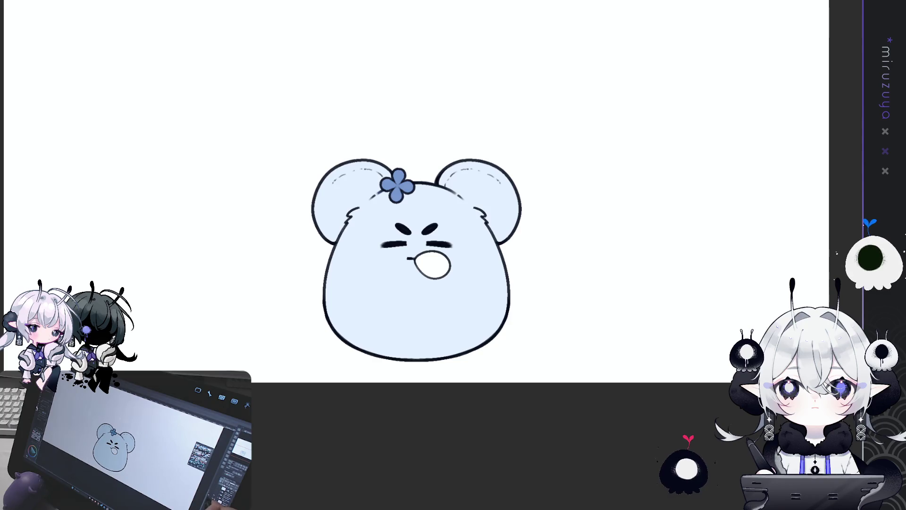
# - Fit the canvas to see the whole drawing around the bear
pyautogui.hotkey('ctrl', '0')
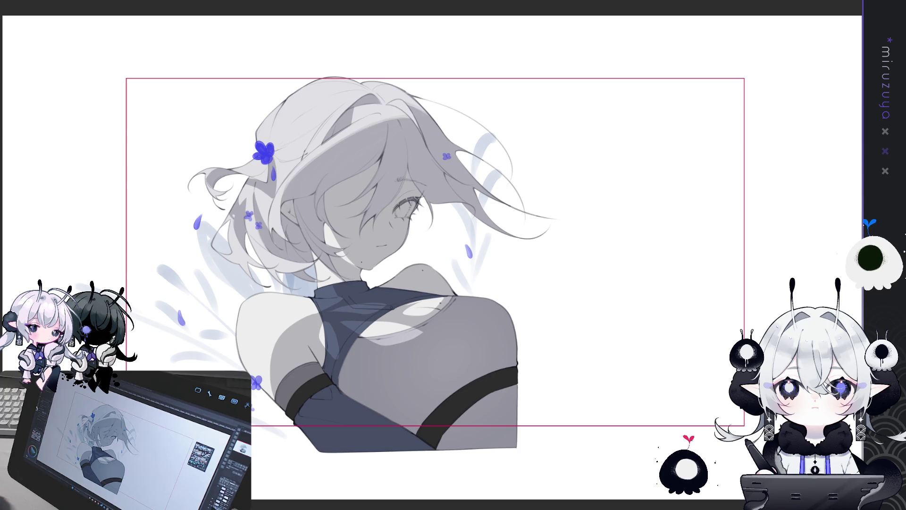
pyautogui.press('Delete')
pyautogui.hotkey('ctrl', 'z')
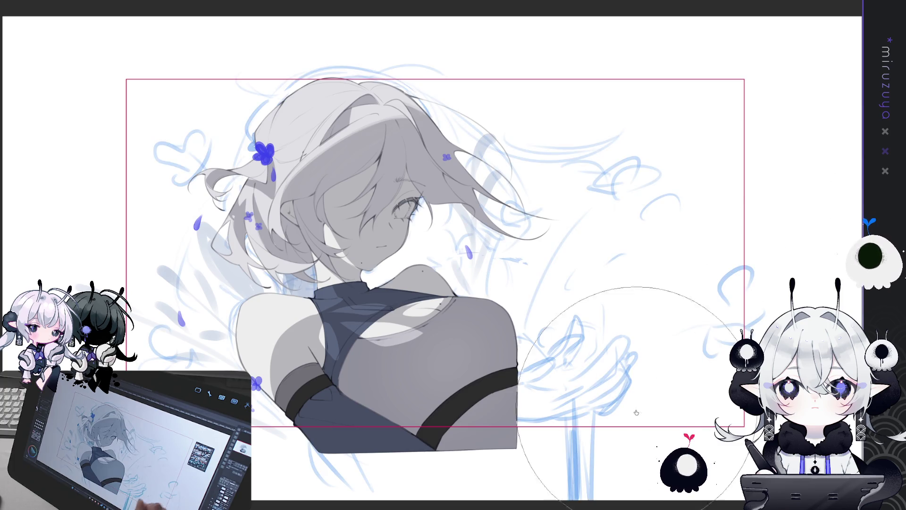
# - Touch up the chin and neck with a few light brush strokes
pyautogui.moveTo(453, 283); pyautogui.dragTo(469, 270)
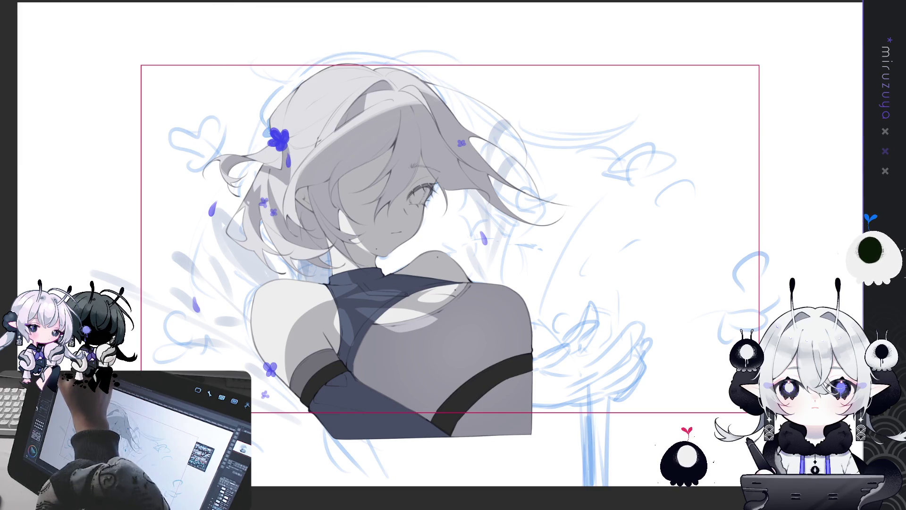
pyautogui.moveTo(453, 284); pyautogui.dragTo(438, 296)
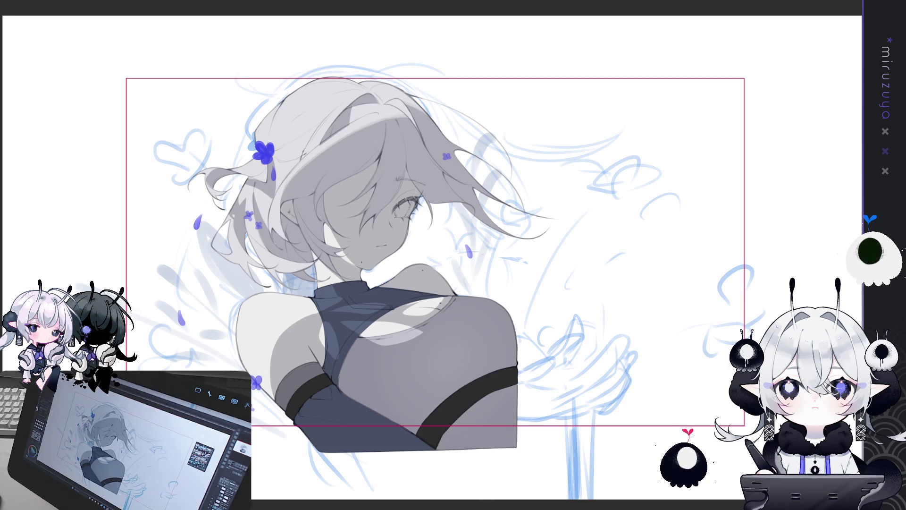
pyautogui.moveTo(454, 283); pyautogui.dragTo(468, 271)
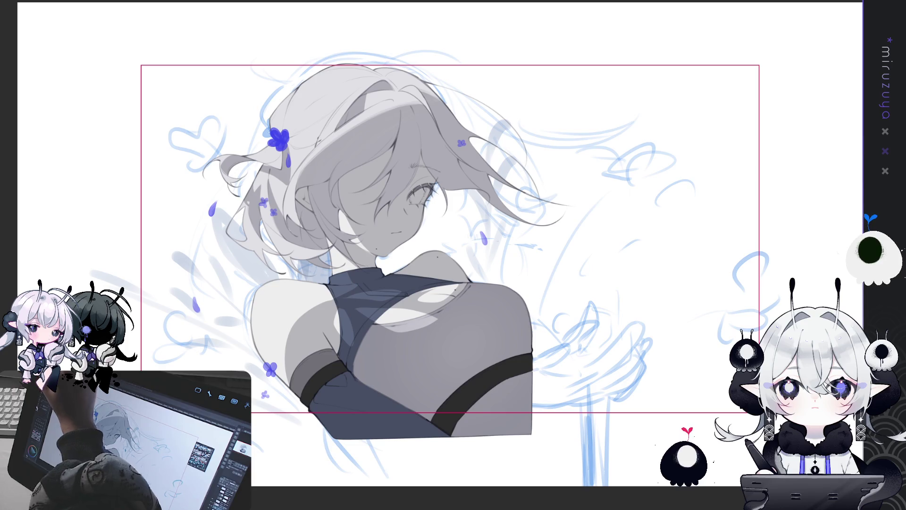
pyautogui.scroll(2, 434, 260)
pyautogui.moveTo(544, 277); pyautogui.dragTo(606, 280)
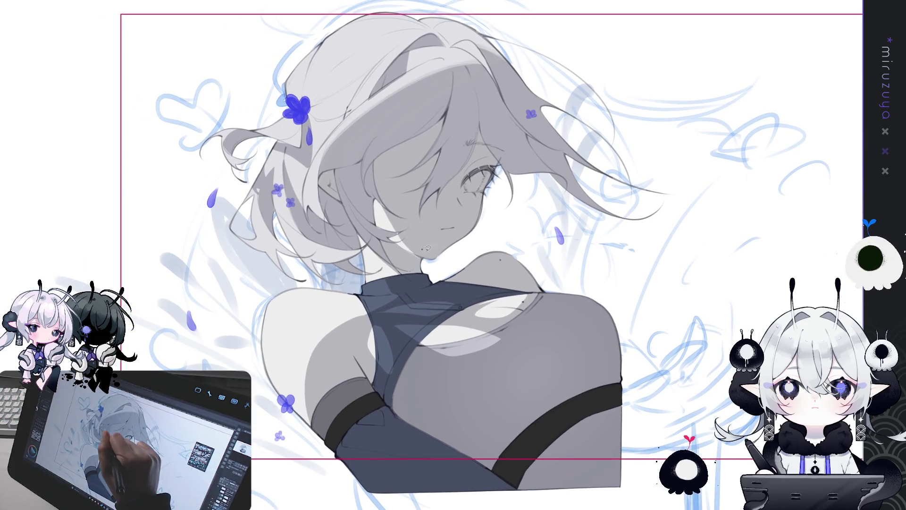
pyautogui.moveTo(393, 249)
pyautogui.mouseDown()
pyautogui.moveTo(399, 257)
pyautogui.moveTo(388, 268)
pyautogui.mouseUp()
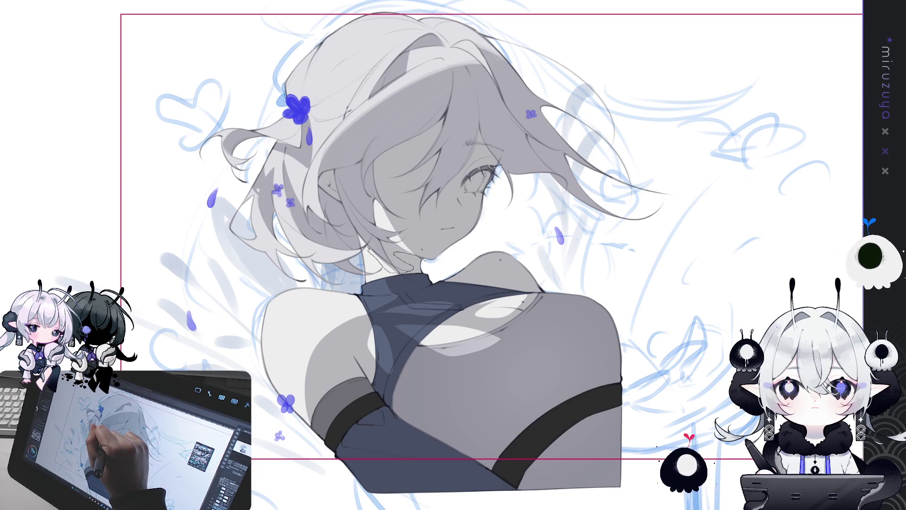
pyautogui.moveTo(369, 266)
pyautogui.mouseDown()
pyautogui.moveTo(386, 260)
pyautogui.moveTo(364, 277)
pyautogui.mouseUp()
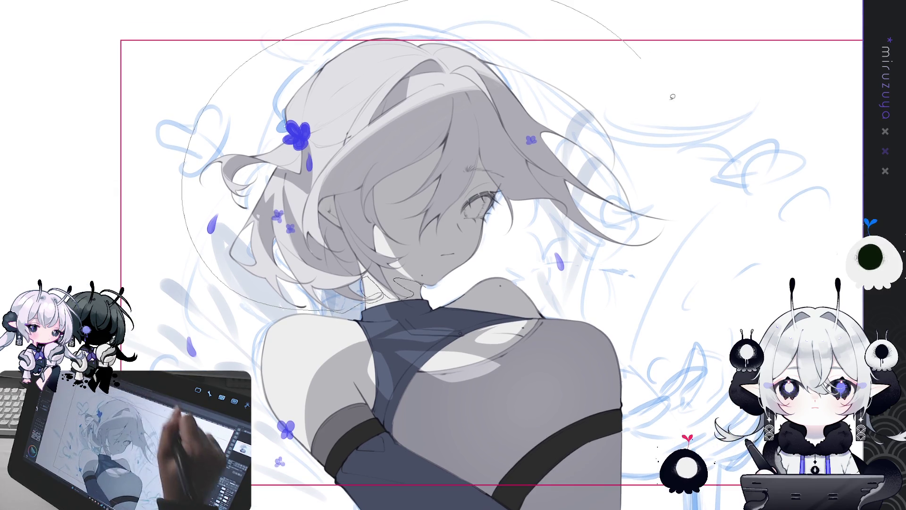
# - Lasso-select the whole head region for adjustment
pyautogui.moveTo(297, 308); pyautogui.dragTo(638, 277)
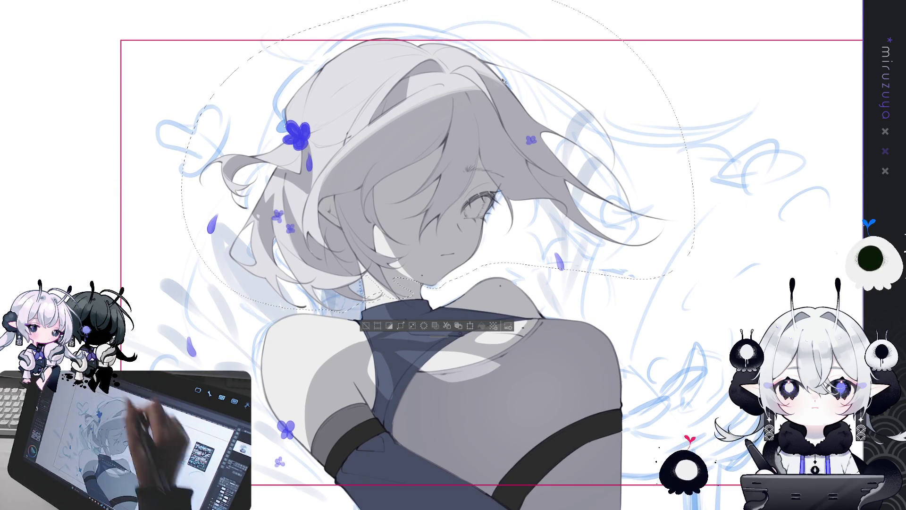
# - Rotate and shift the selected head slightly, deselect, and flip the view to check it
pyautogui.moveTo(510, 223); pyautogui.dragTo(513, 224)
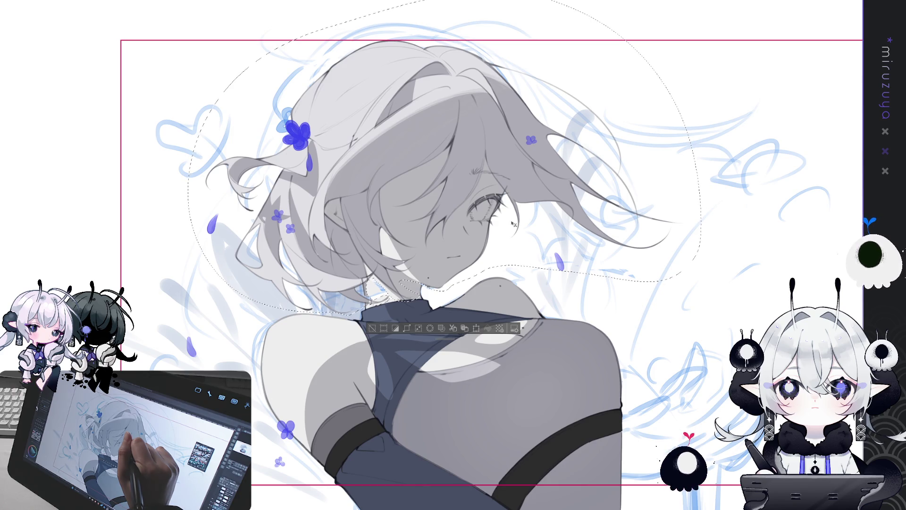
pyautogui.moveTo(512, 224); pyautogui.dragTo(509, 224)
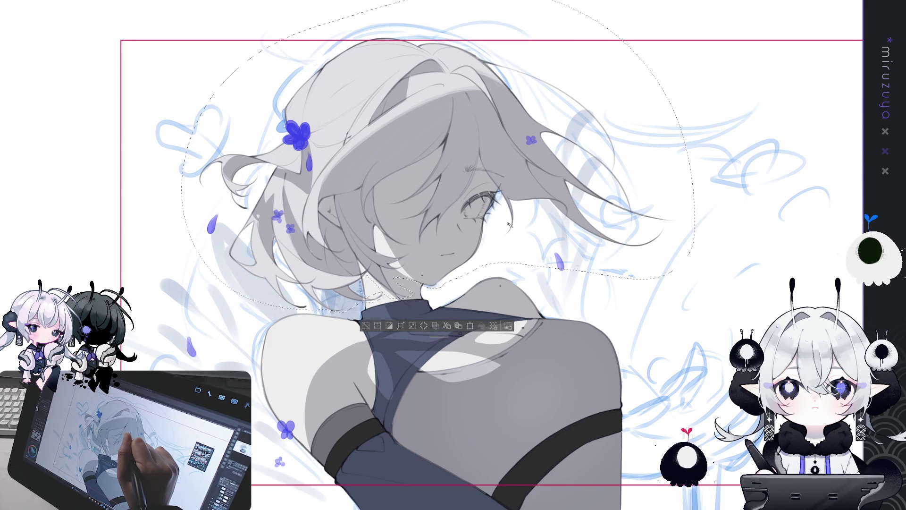
pyautogui.hotkey('ctrl', 'd')
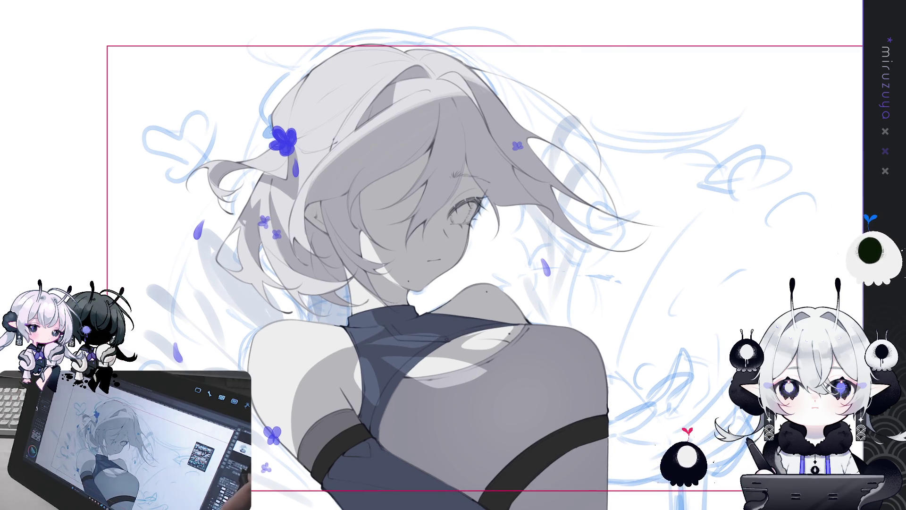
pyautogui.press('h')
pyautogui.scroll(2, 453, 254)
pyautogui.press('h')
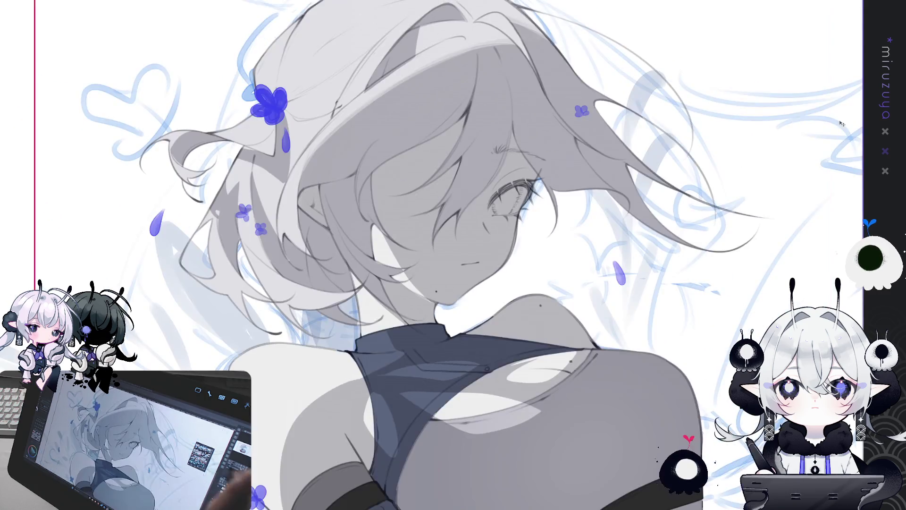
pyautogui.scroll(2, 453, 255)
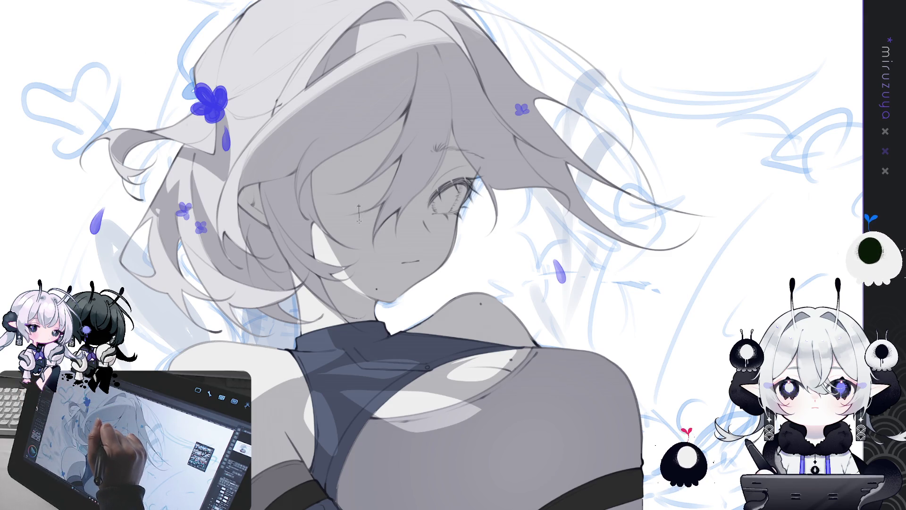
# - Bring up ruler guides for drawing the small flower hairpin
pyautogui.hotkey('ctrl', 'r')
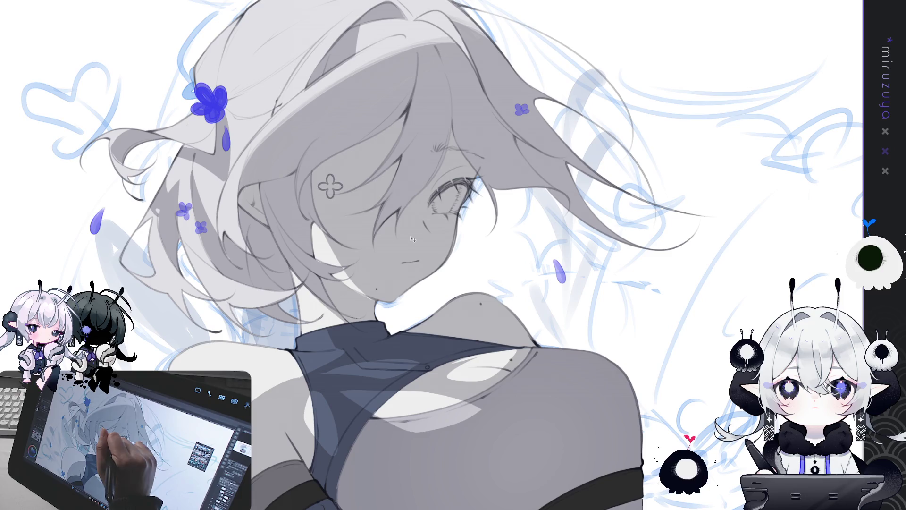
# - Select the flower ornament and move it down and right into place
pyautogui.hotkey('ctrl', 'a')
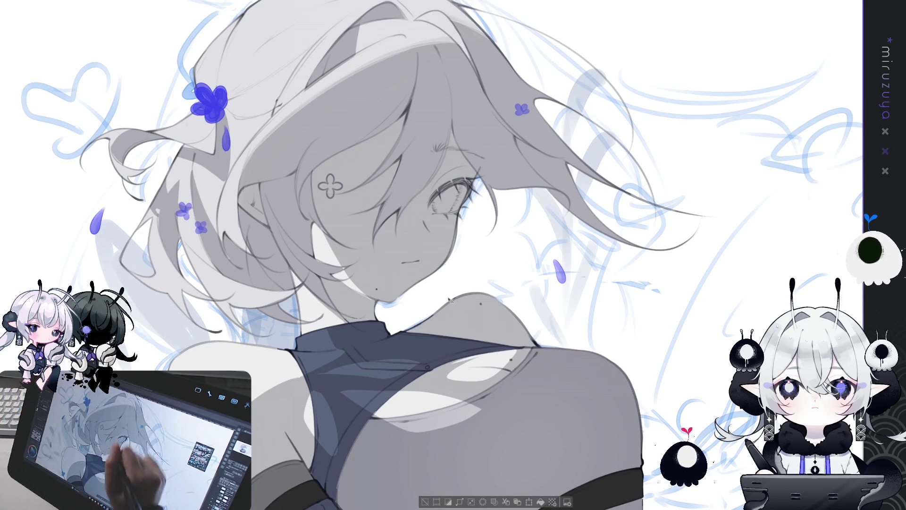
pyautogui.hotkey('ctrl', 't')
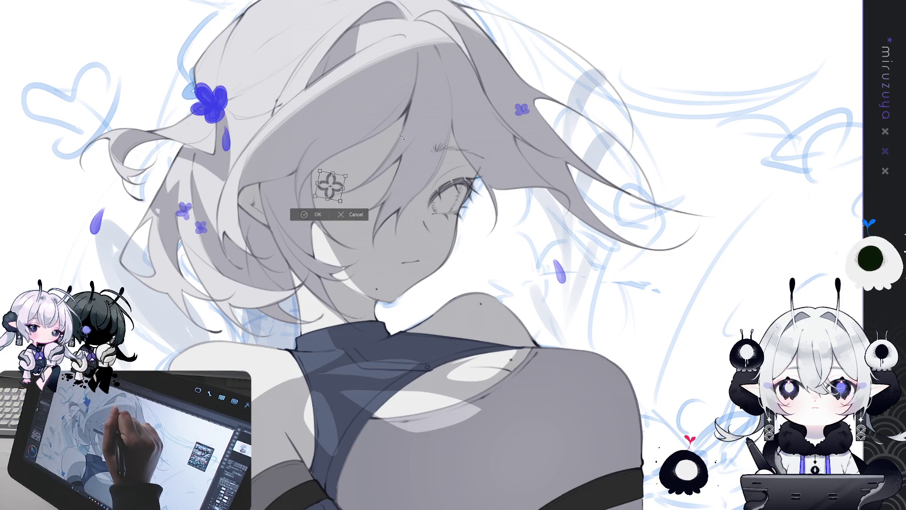
pyautogui.moveTo(337, 183); pyautogui.dragTo(344, 204)
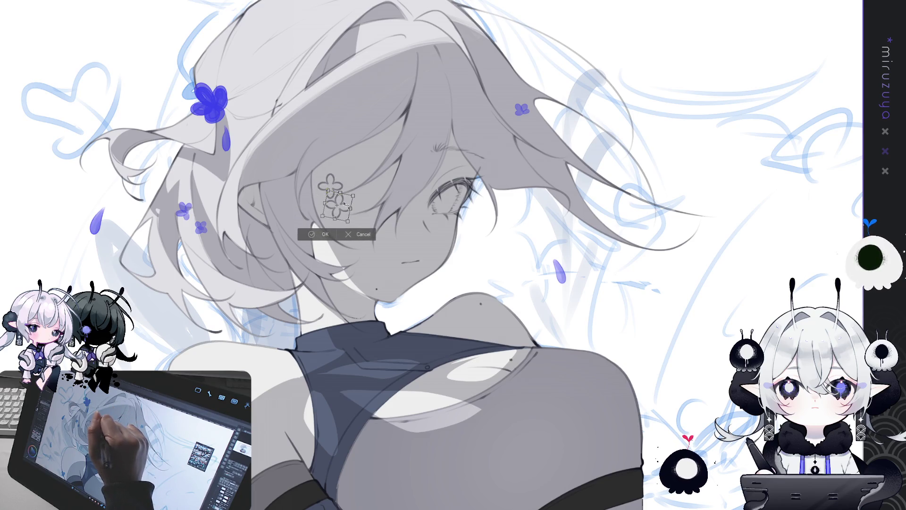
pyautogui.press('Return')
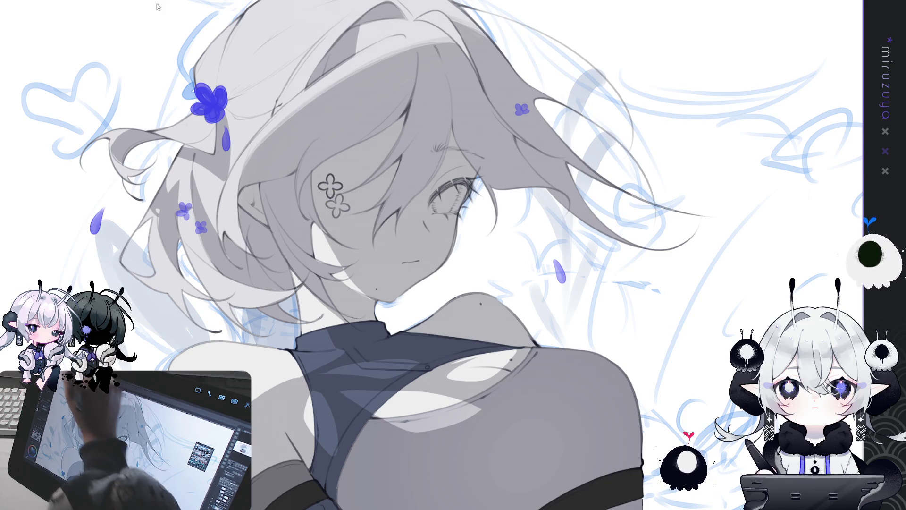
# - Paste a duplicate flower and position it below and right of the first
pyautogui.hotkey('ctrl', 'c')
pyautogui.hotkey('ctrl', 'v')
pyautogui.hotkey('ctrl', 't')
pyautogui.moveTo(332, 187); pyautogui.dragTo(353, 190)
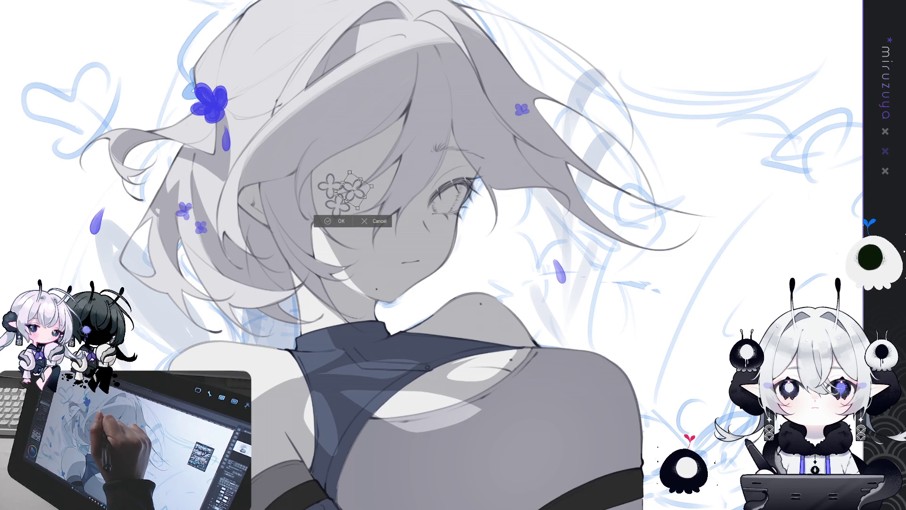
pyautogui.moveTo(354, 190); pyautogui.dragTo(357, 191)
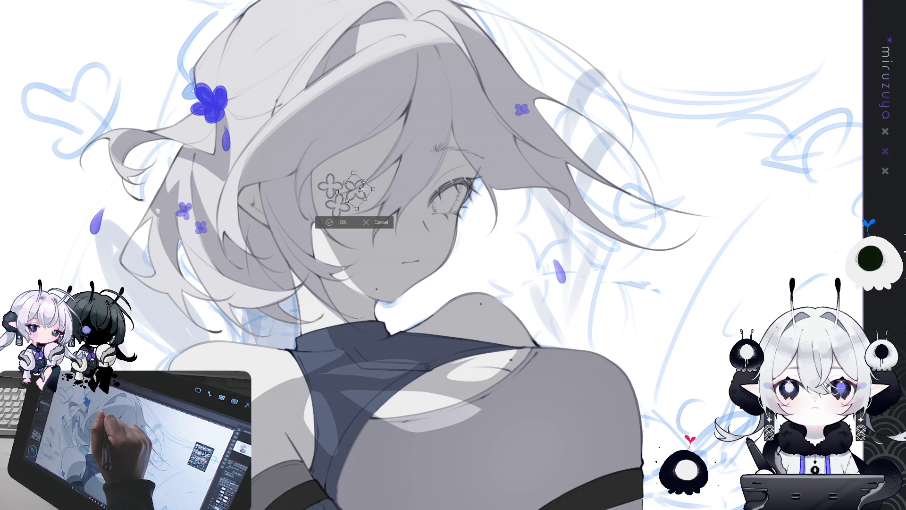
pyautogui.press('Return')
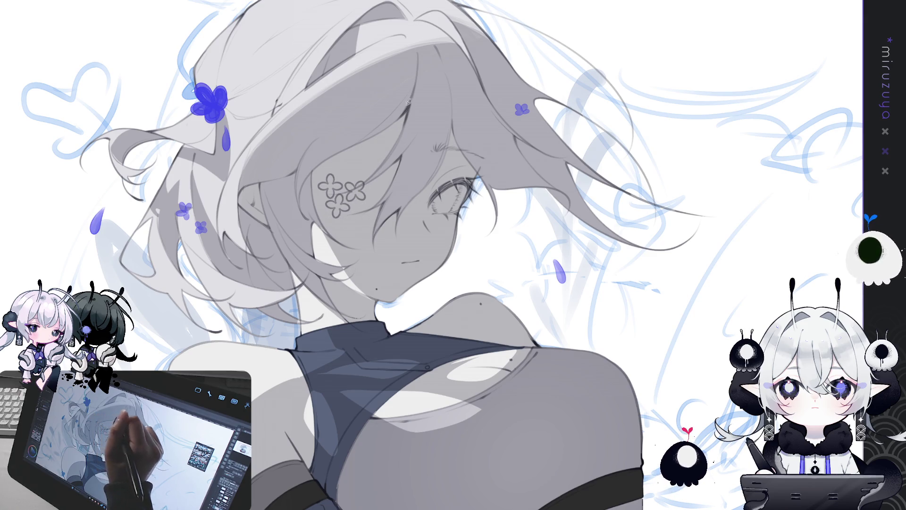
# - Move another flower up-right and rotate it to complete the hairpin cluster
pyautogui.hotkey('ctrl', 't')
pyautogui.moveTo(329, 185)
pyautogui.mouseDown()
pyautogui.moveTo(345, 175)
pyautogui.moveTo(346, 148)
pyautogui.mouseUp()
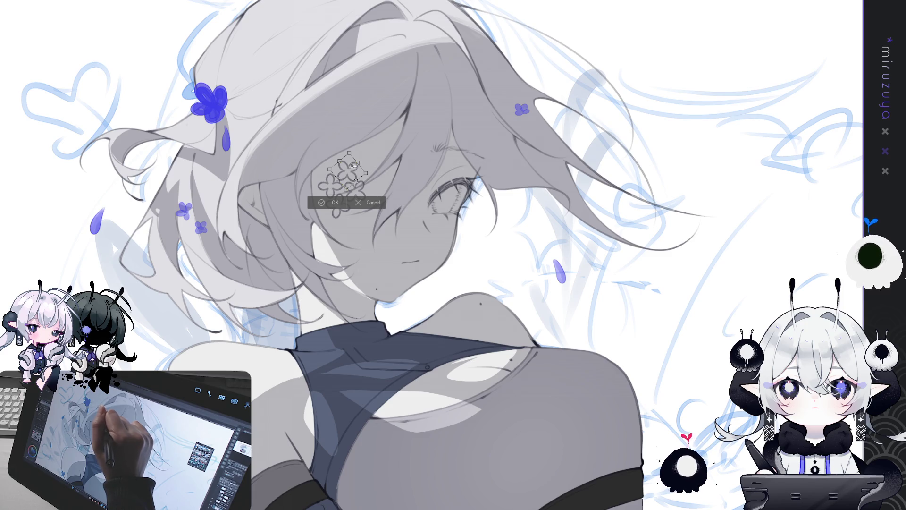
pyautogui.press('Return')
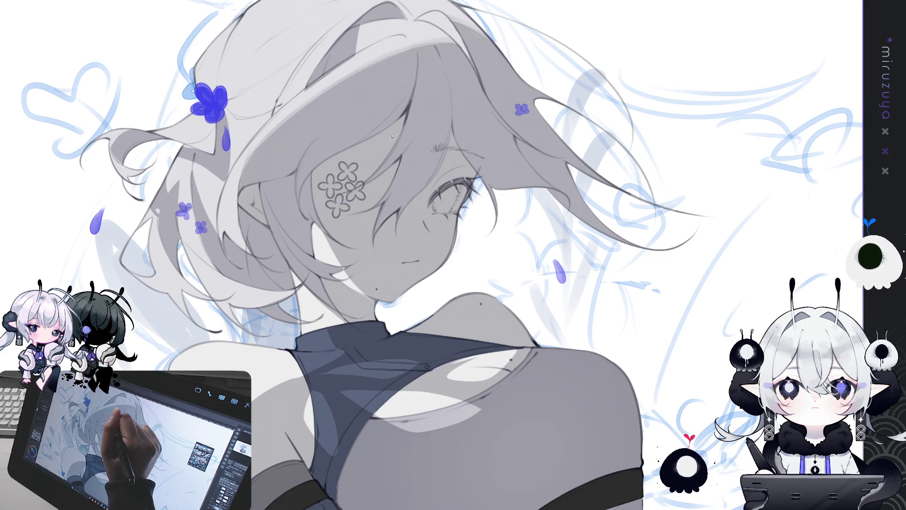
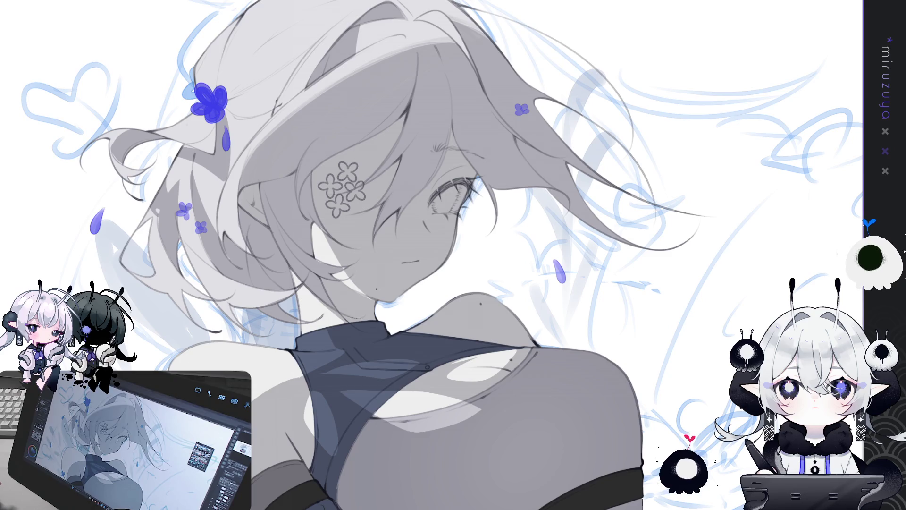
# - Brush a purple tint over the girl's eyelash lineart
pyautogui.moveTo(428, 186); pyautogui.dragTo(472, 202)
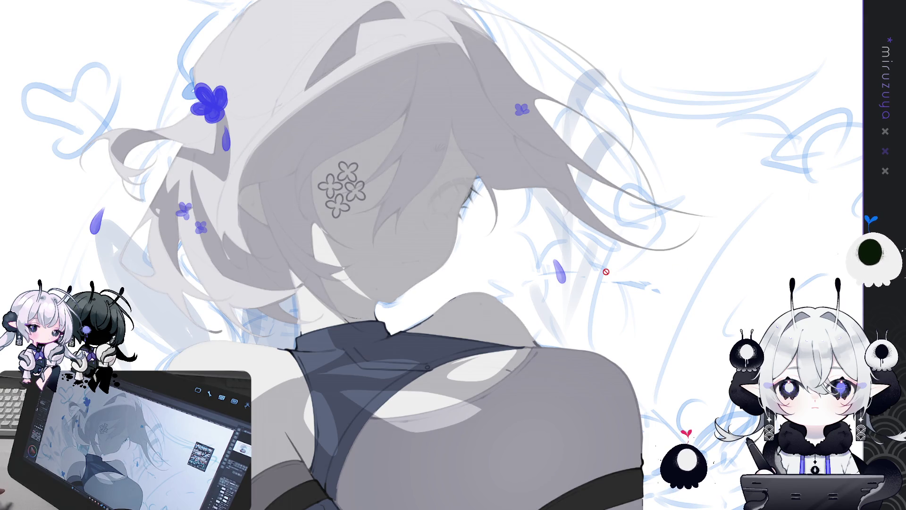
pyautogui.scroll(-2, 496, 283)
pyautogui.scroll(-2, 469, 221)
pyautogui.scroll(2, 469, 222)
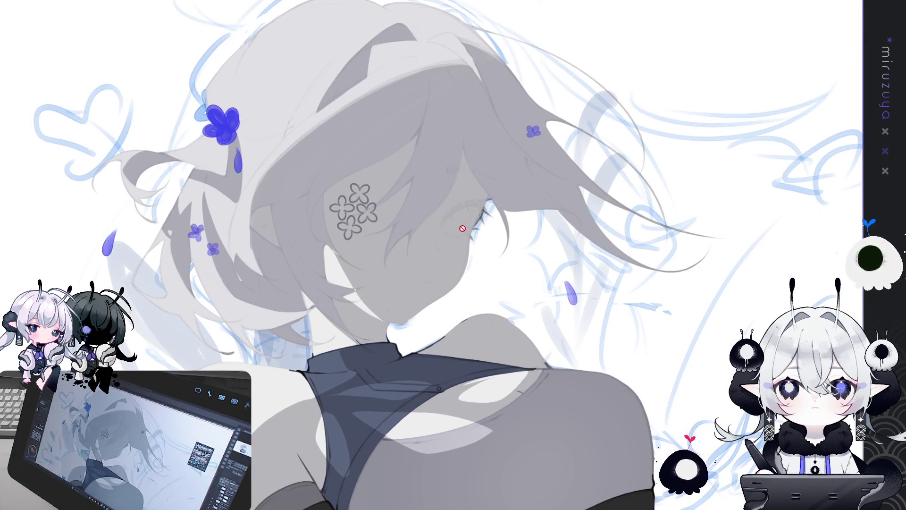
pyautogui.scroll(2, 489, 229)
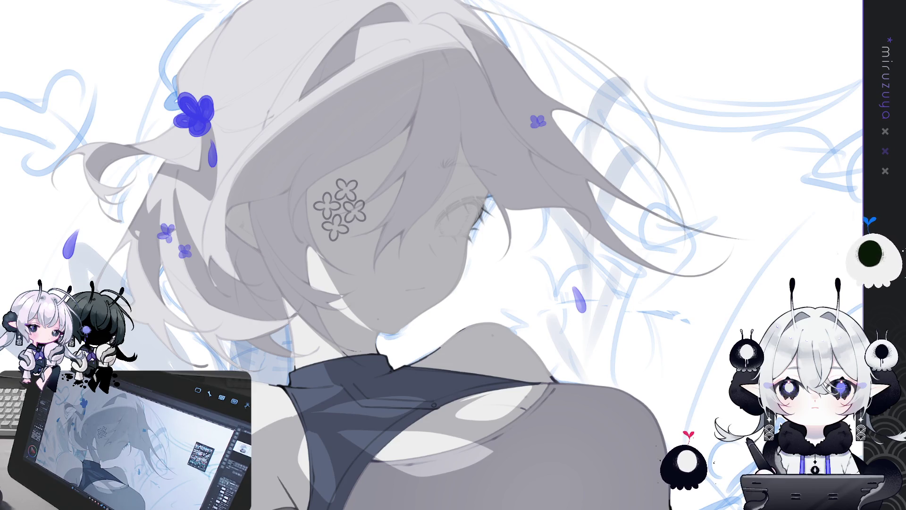
# - Compare lineart versions with undo/redo, keep the lighter eyelashes, and fit the artwork to the window
pyautogui.hotkey('ctrl', 'z')
pyautogui.hotkey('ctrl', 'z')
pyautogui.hotkey('ctrl', 'y')
pyautogui.hotkey('ctrl', 'z')
pyautogui.hotkey('ctrl', 'y')
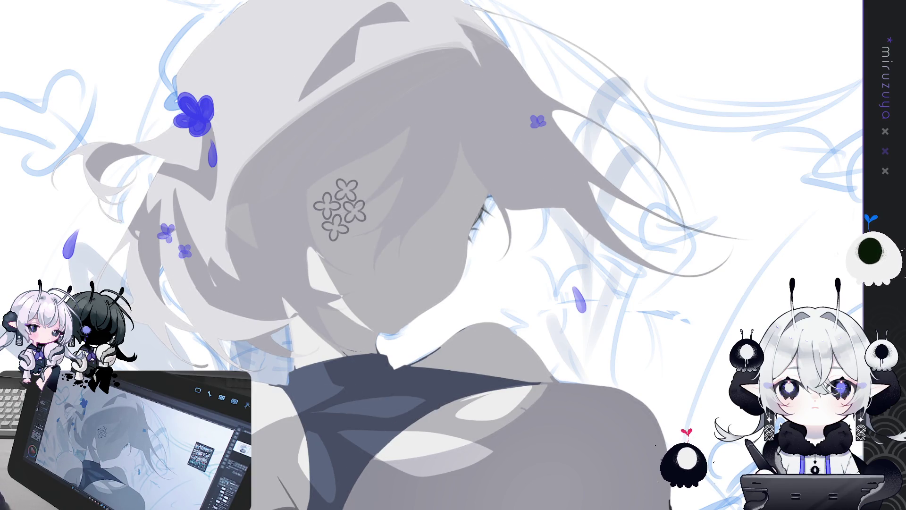
pyautogui.hotkey('ctrl', 'y')
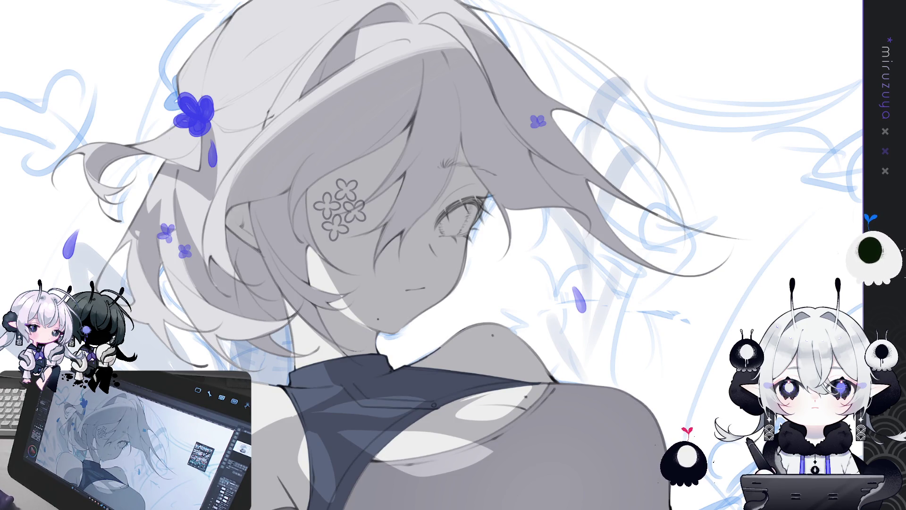
pyautogui.hotkey('ctrl', 'z')
pyautogui.hotkey('ctrl', 'y')
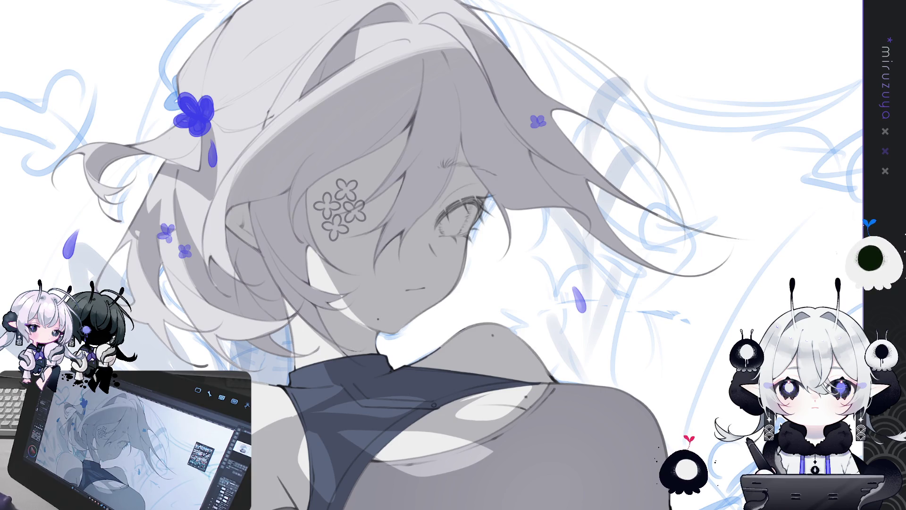
pyautogui.hotkey('ctrl', 'z')
pyautogui.hotkey('ctrl', 'z')
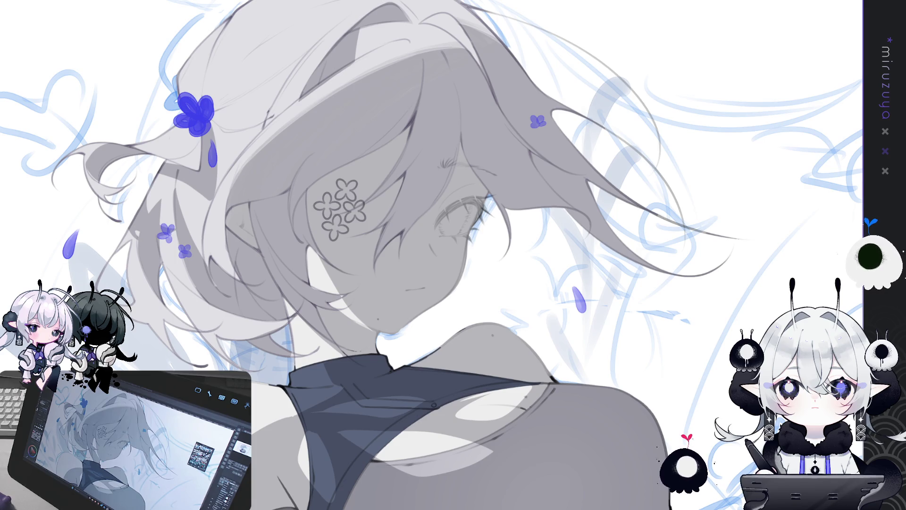
pyautogui.hotkey('ctrl', '0')
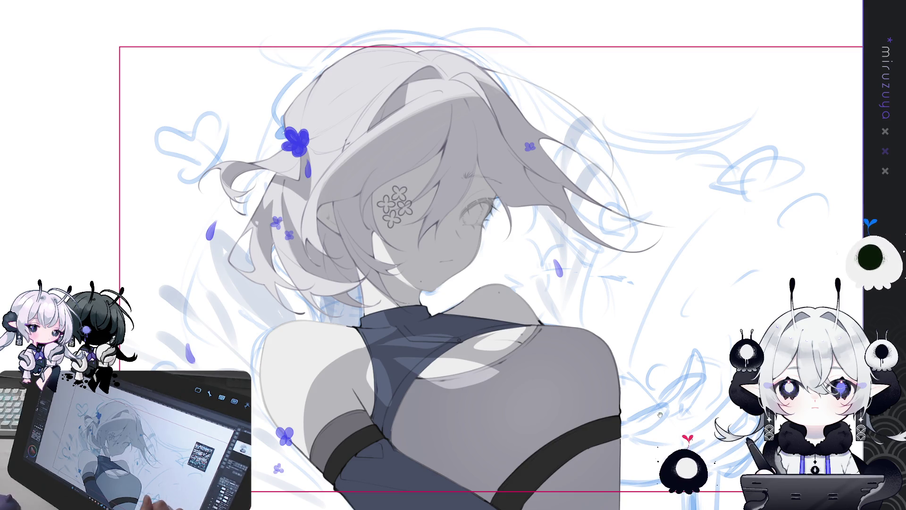
pyautogui.scroll(-2, 453, 256)
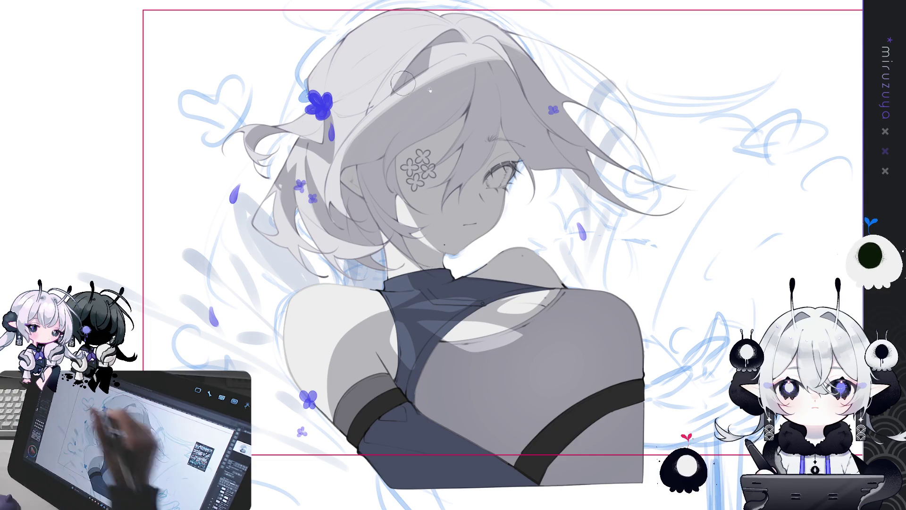
# - Sketch short lashes at the eye's outer corner, then discard them
pyautogui.moveTo(515, 164); pyautogui.dragTo(537, 170)
pyautogui.hotkey('ctrl', 'z')
pyautogui.hotkey('ctrl', 'z')
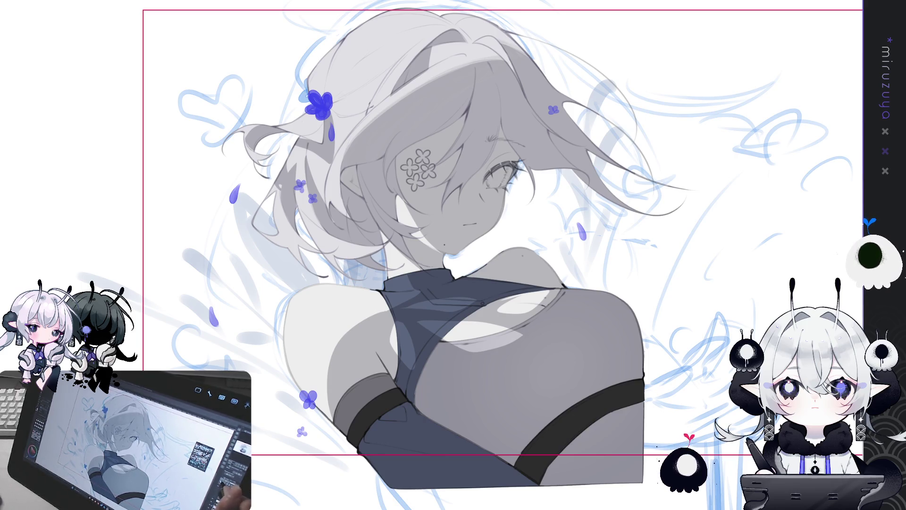
# - Redraw petal strokes on the eye flower cluster and add a faint warm tint near the eye
pyautogui.moveTo(496, 255); pyautogui.dragTo(462, 246)
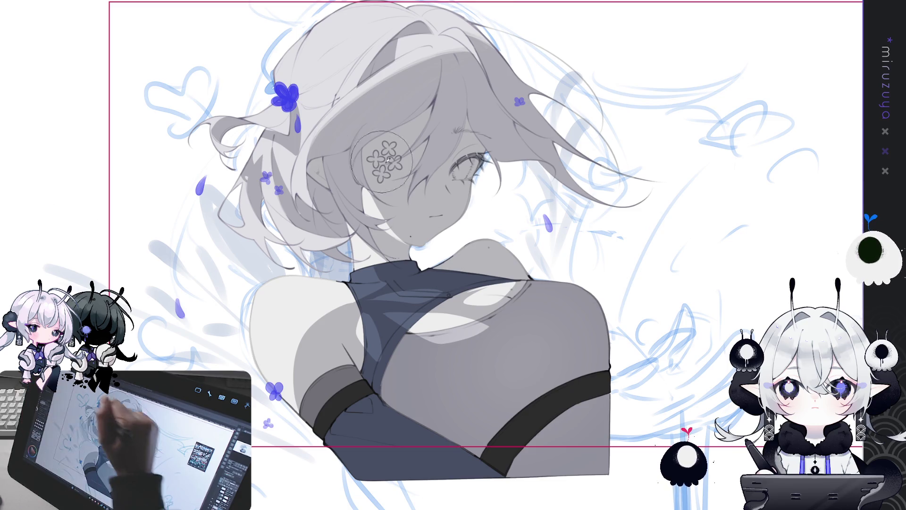
pyautogui.moveTo(388, 156); pyautogui.dragTo(398, 190)
pyautogui.moveTo(479, 179); pyautogui.dragTo(517, 177)
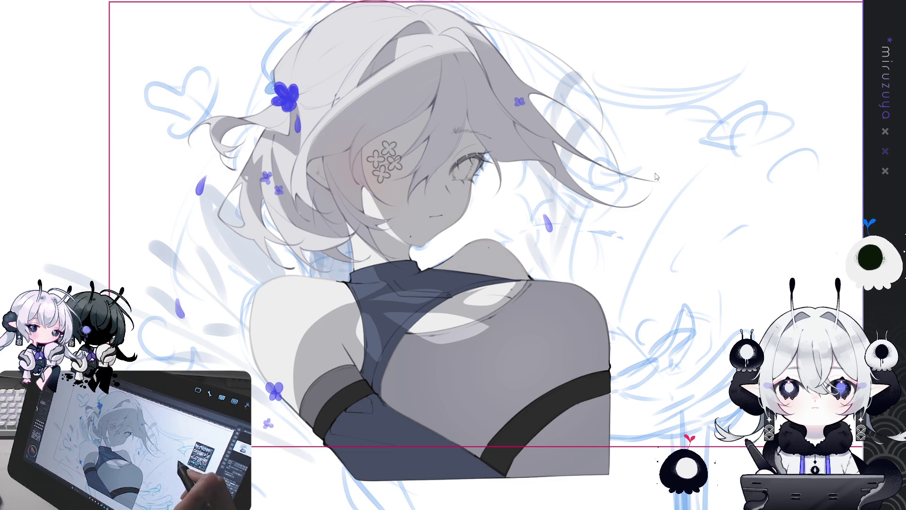
pyautogui.scroll(3, 425, 258)
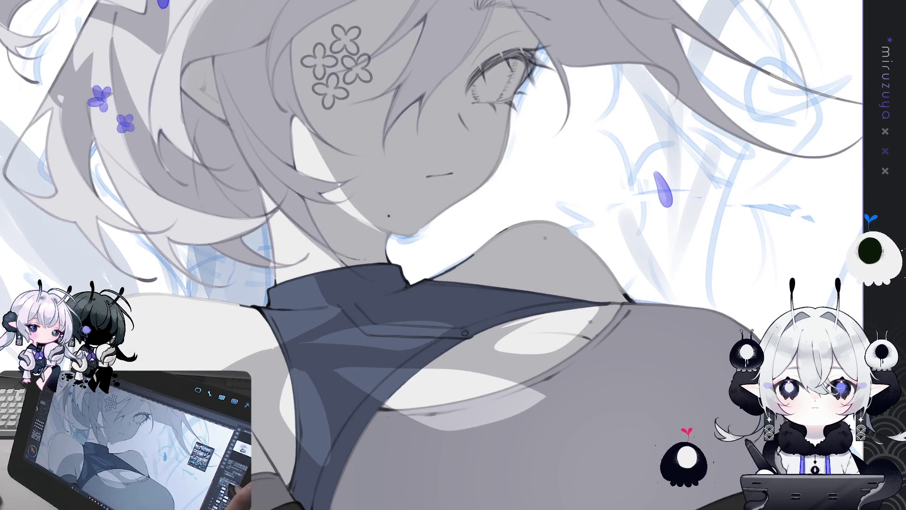
pyautogui.press('h')
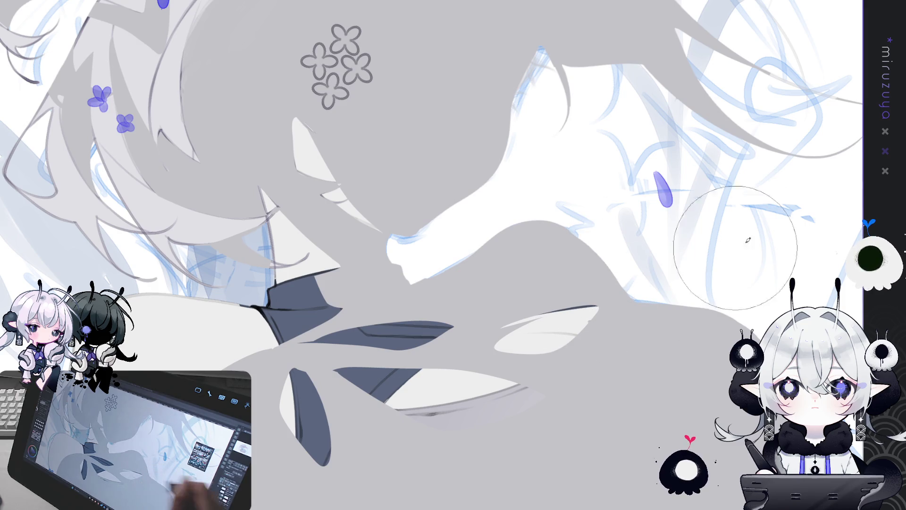
pyautogui.press('h')
pyautogui.scroll(-3, 454, 255)
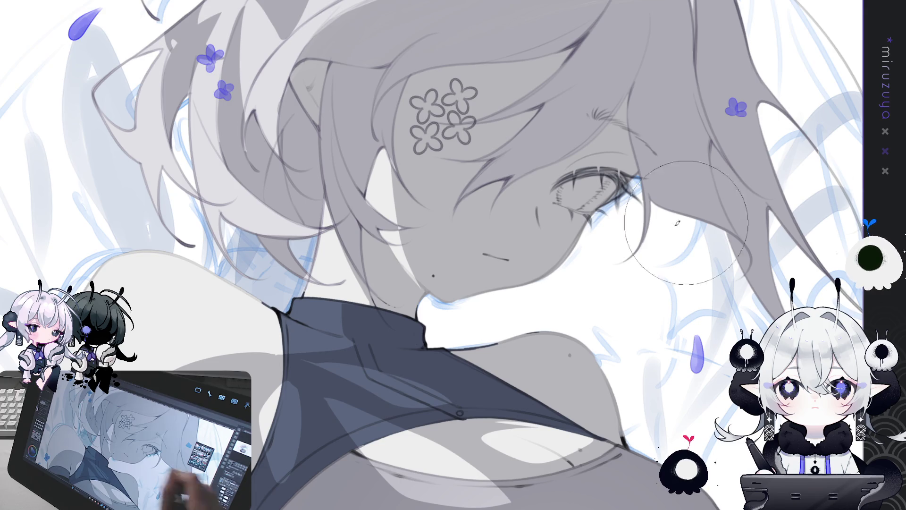
pyautogui.moveTo(489, 162); pyautogui.dragTo(500, 157)
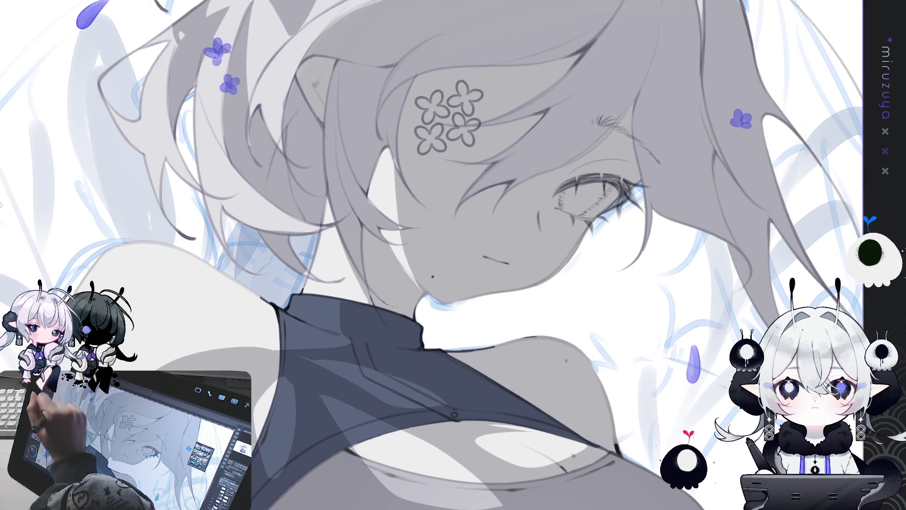